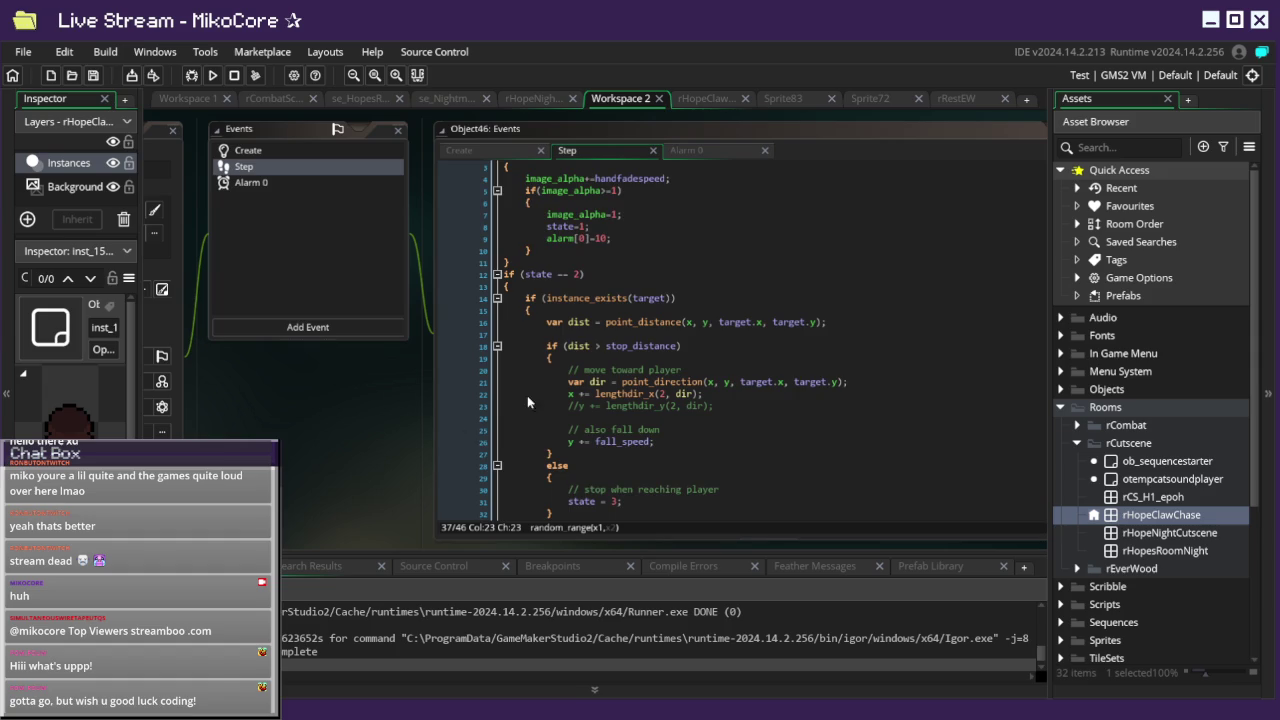
# Bring Object46's Step event code into view and place the caret before fall_speed on line 26.
pyautogui.scroll(-2, 474, 428)
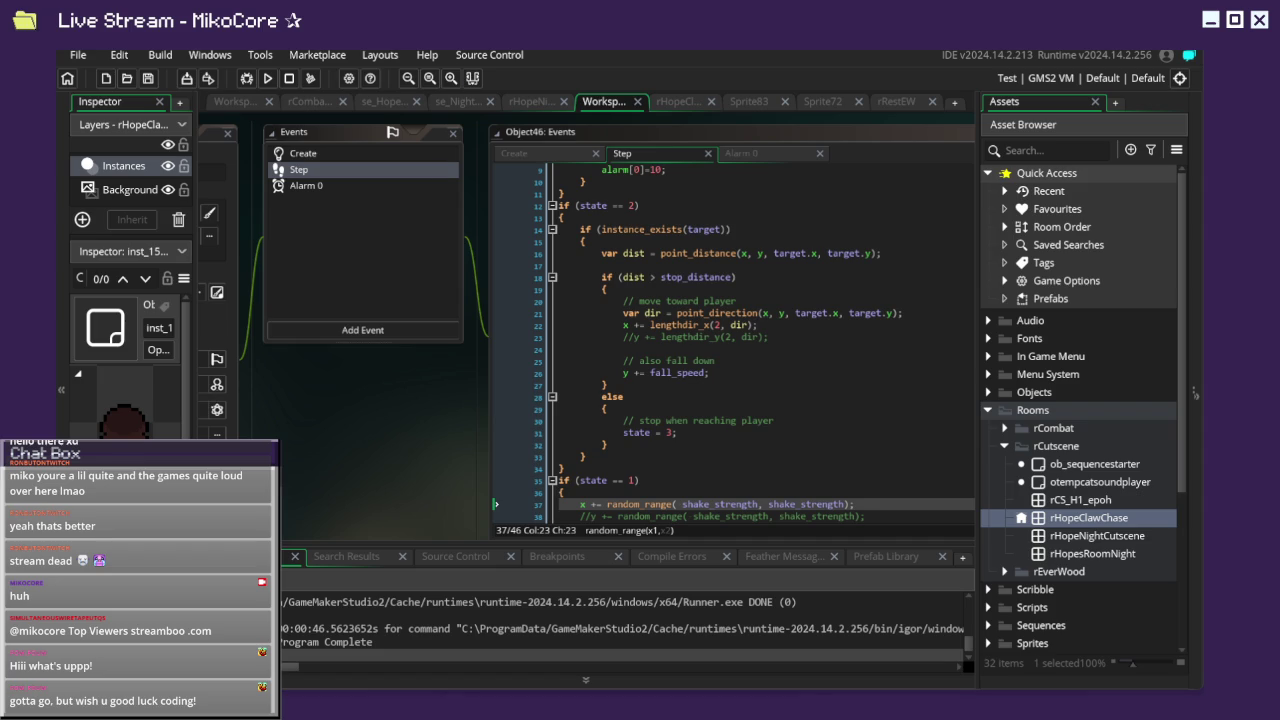
pyautogui.moveTo(405, 416); pyautogui.dragTo(254, 362)
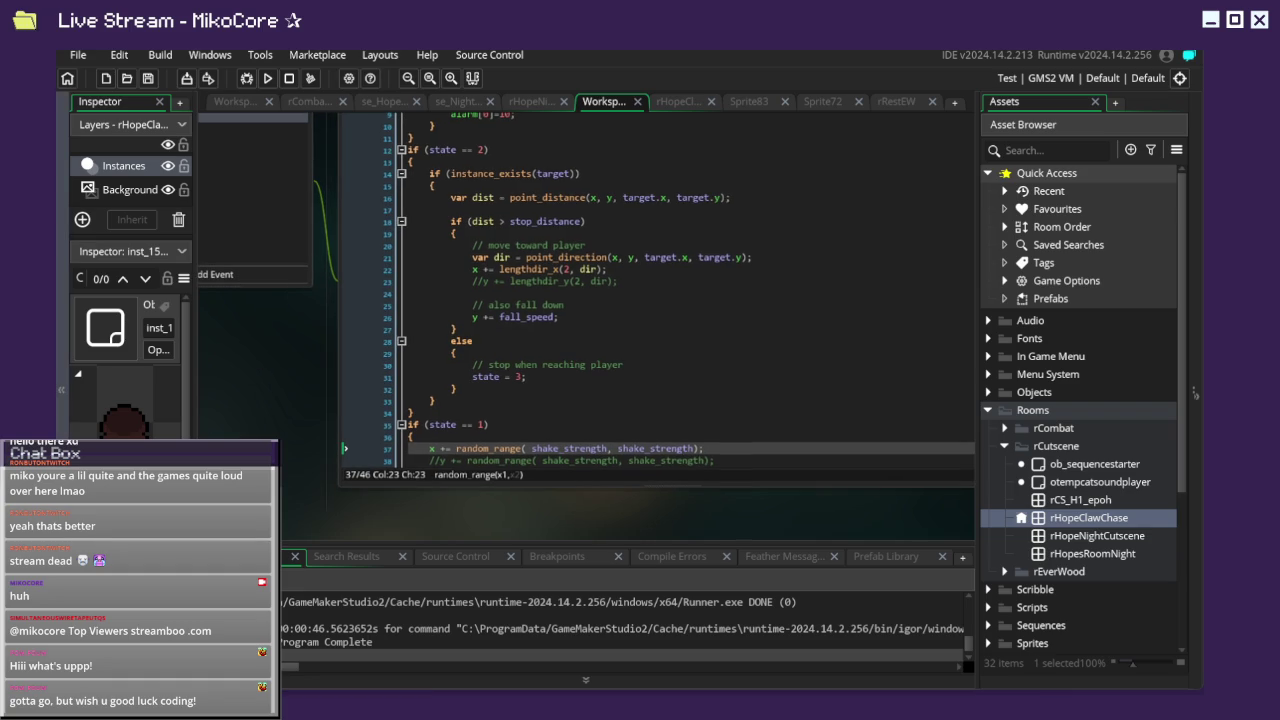
pyautogui.moveTo(281, 409)
pyautogui.mouseDown()
pyautogui.moveTo(423, 405)
pyautogui.moveTo(269, 465)
pyautogui.mouseUp()
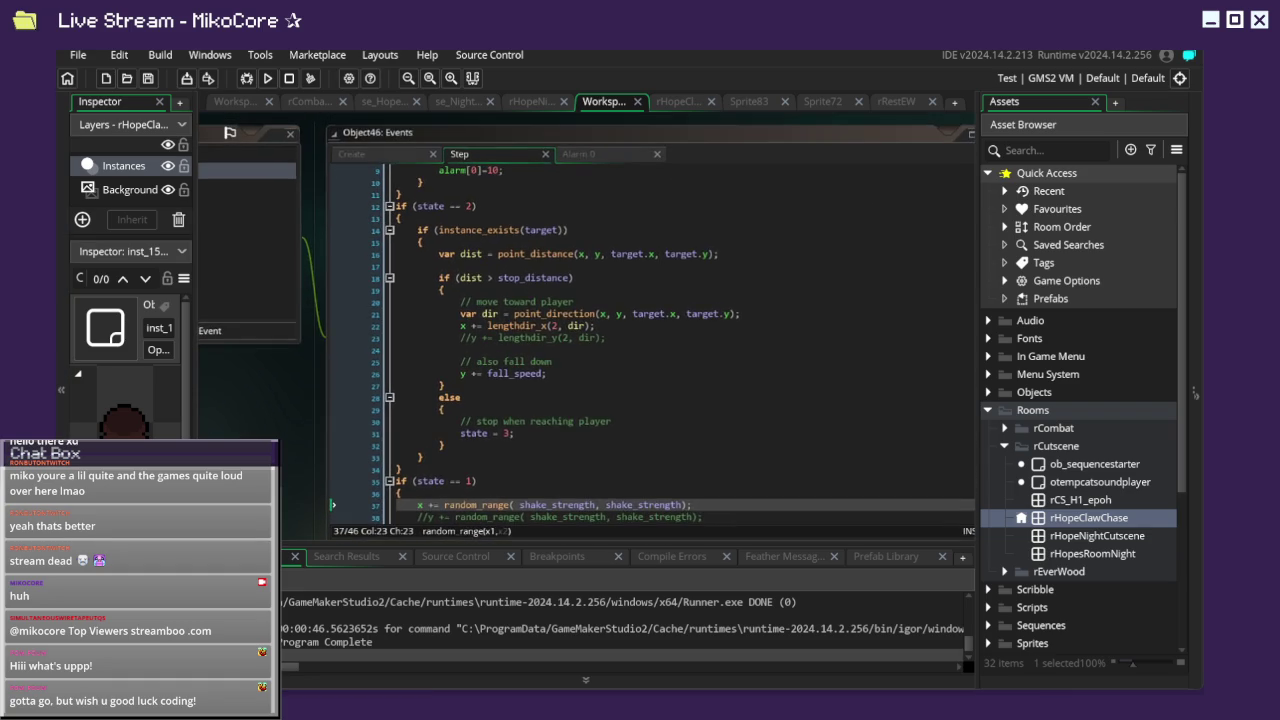
pyautogui.click(584, 294)
pyautogui.scroll(2, 584, 298)
pyautogui.scroll(-2, 570, 298)
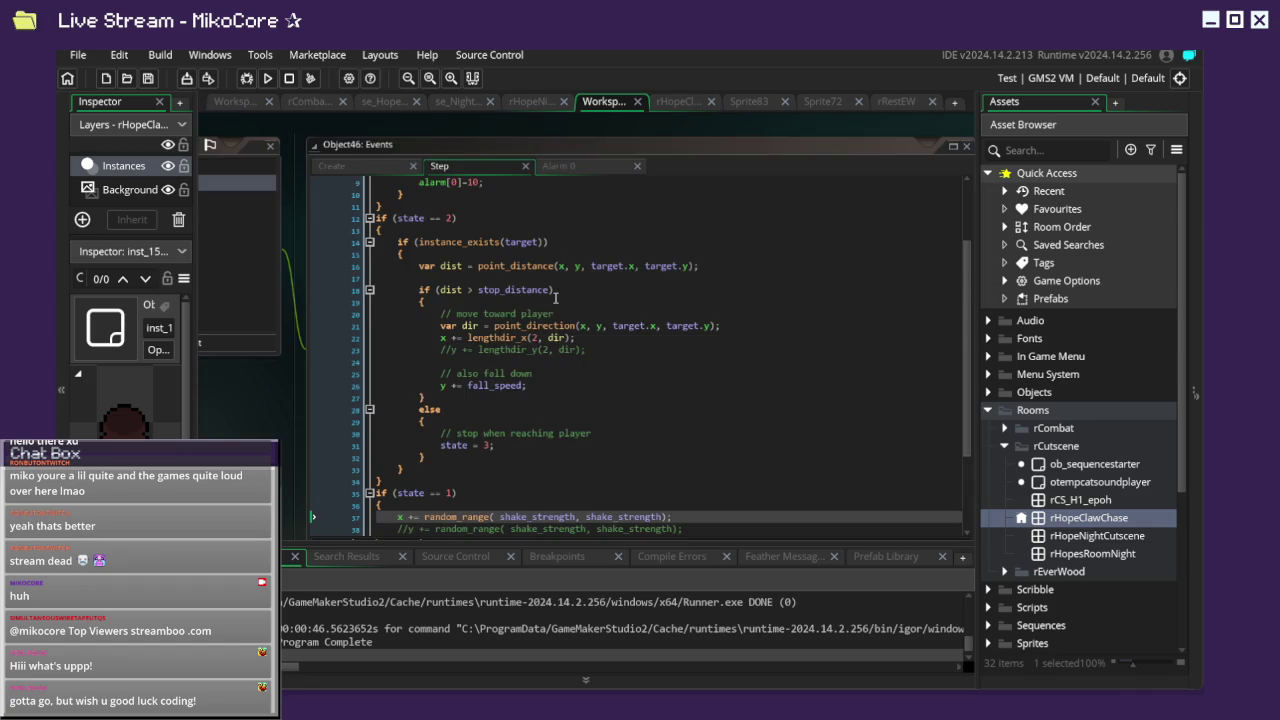
pyautogui.scroll(1, 556, 298)
pyautogui.scroll(2, 556, 297)
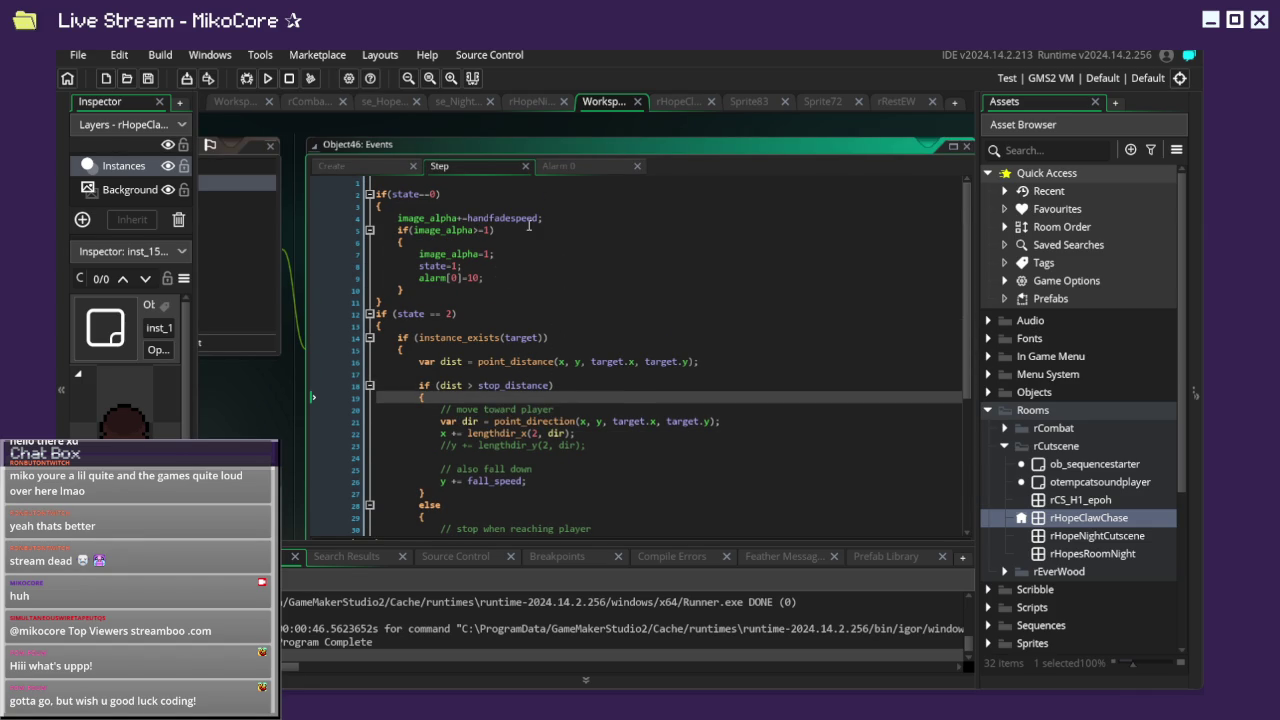
pyautogui.scroll(-1, 530, 268)
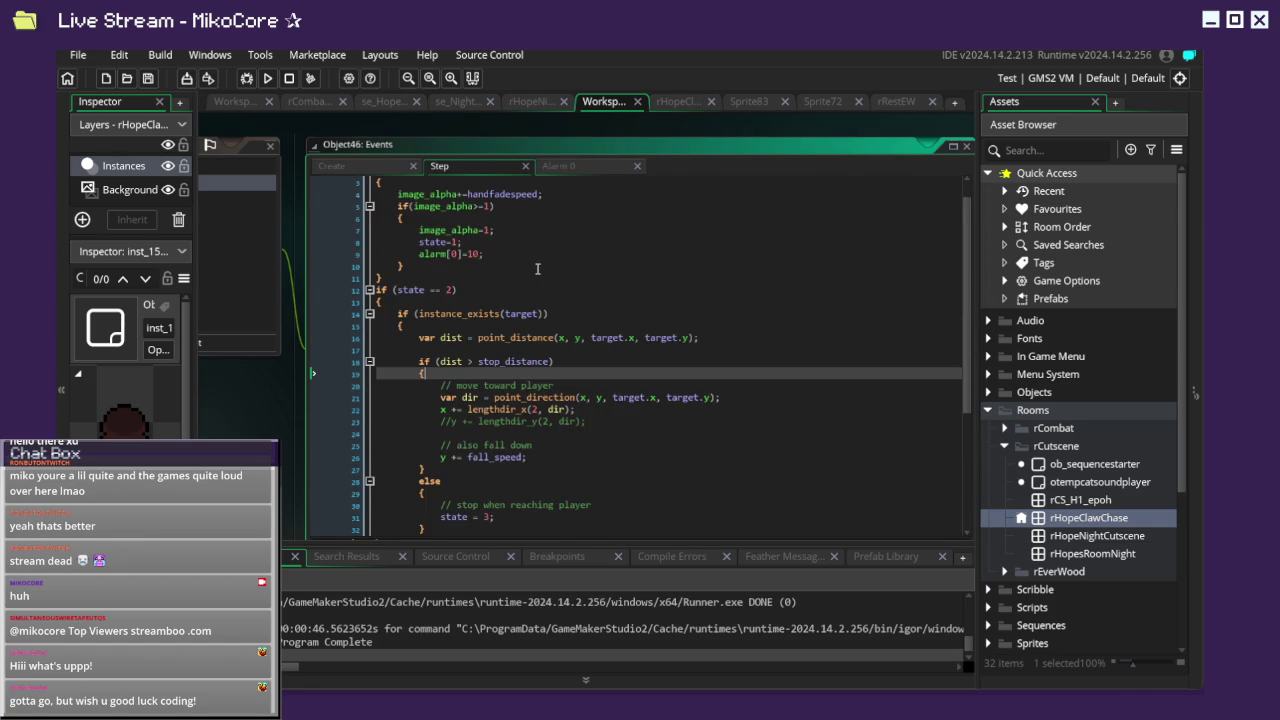
pyautogui.scroll(-2, 537, 268)
pyautogui.scroll(2, 491, 250)
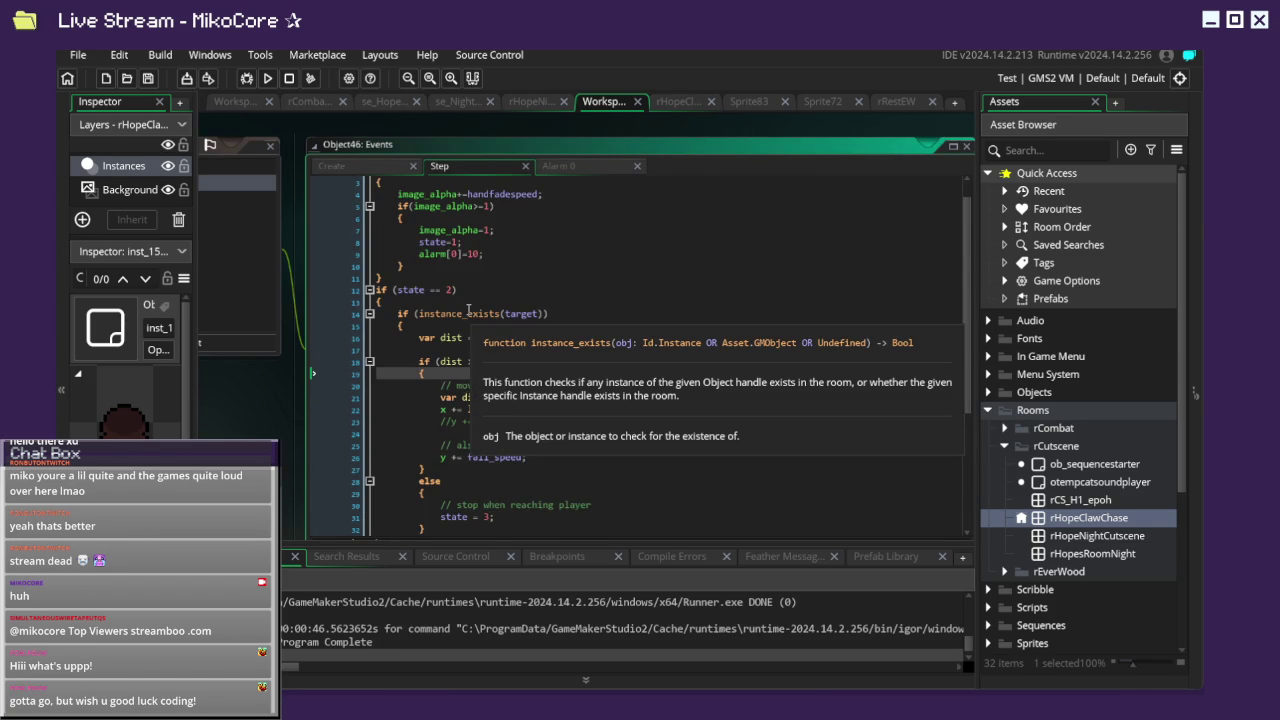
pyautogui.scroll(1, 467, 310)
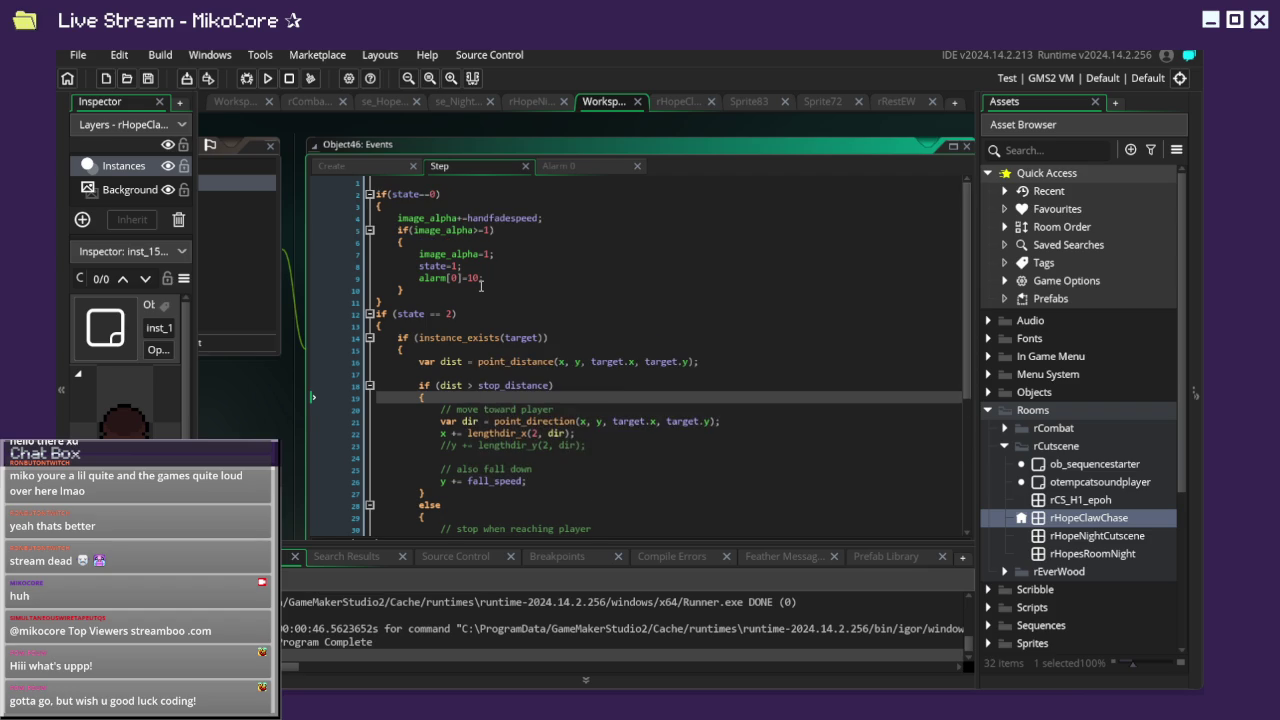
pyautogui.scroll(2, 474, 398)
pyautogui.scroll(-2, 474, 398)
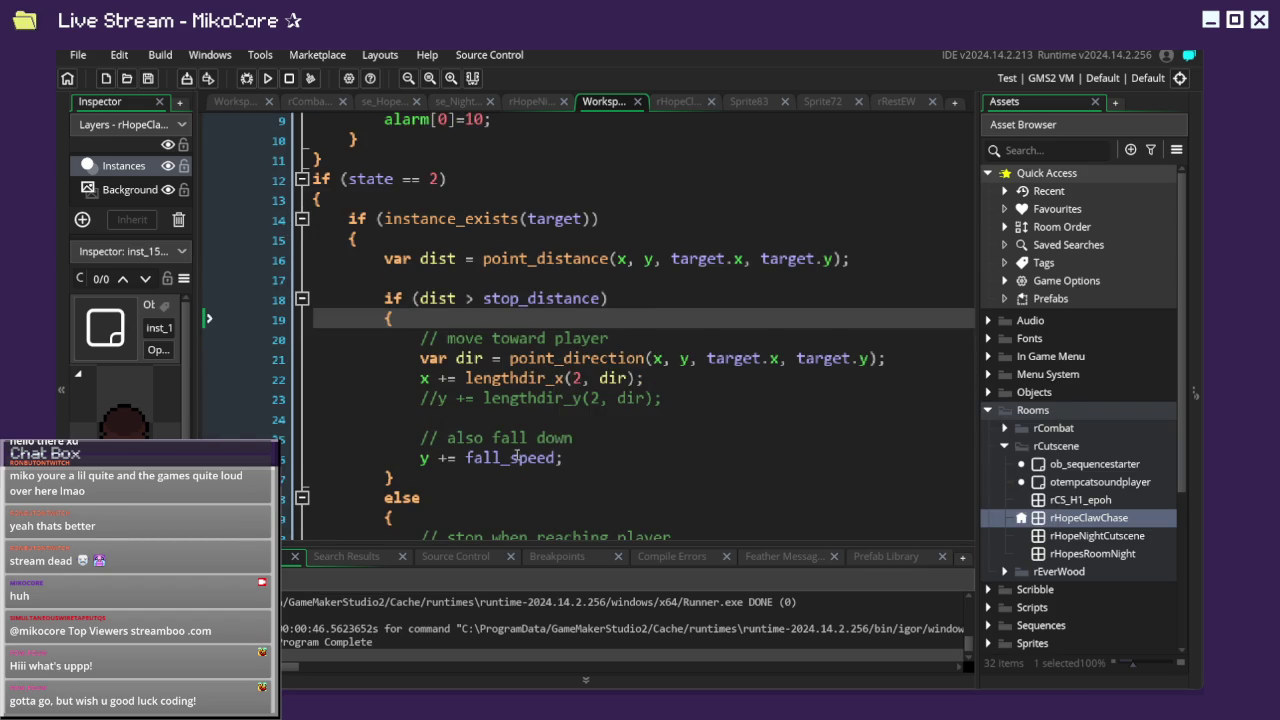
pyautogui.scroll(-1, 480, 410)
pyautogui.click(467, 418)
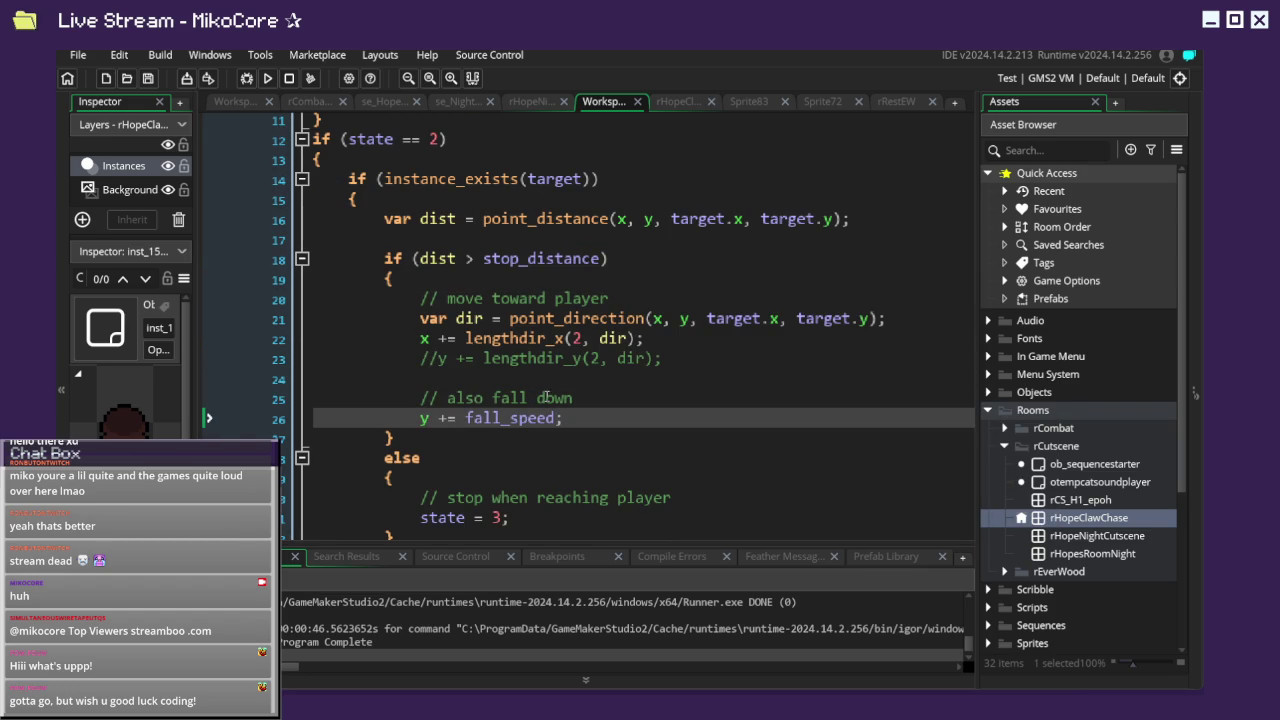
pyautogui.scroll(-4, 543, 398)
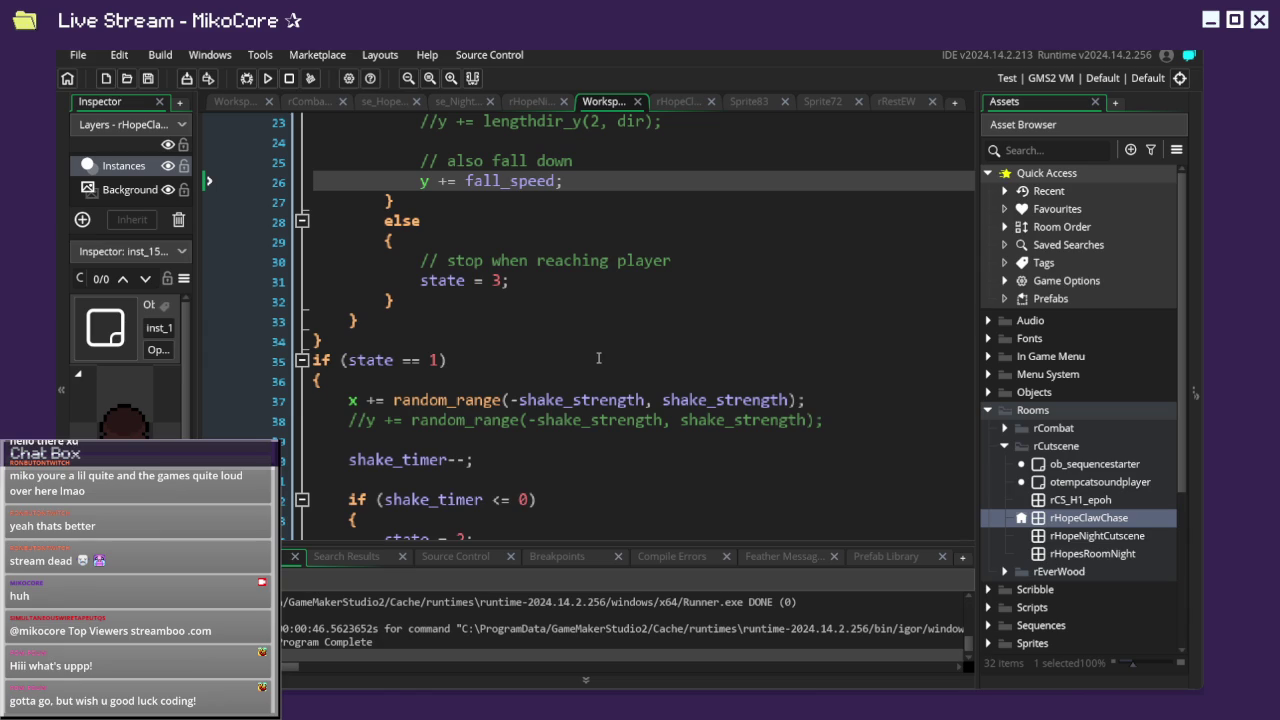
# Copy the random_range(...) expression from line 37 and paste it before fall_speed on line 26.
pyautogui.moveTo(393, 400); pyautogui.dragTo(802, 401)
pyautogui.hotkey('ctrl', 'c')
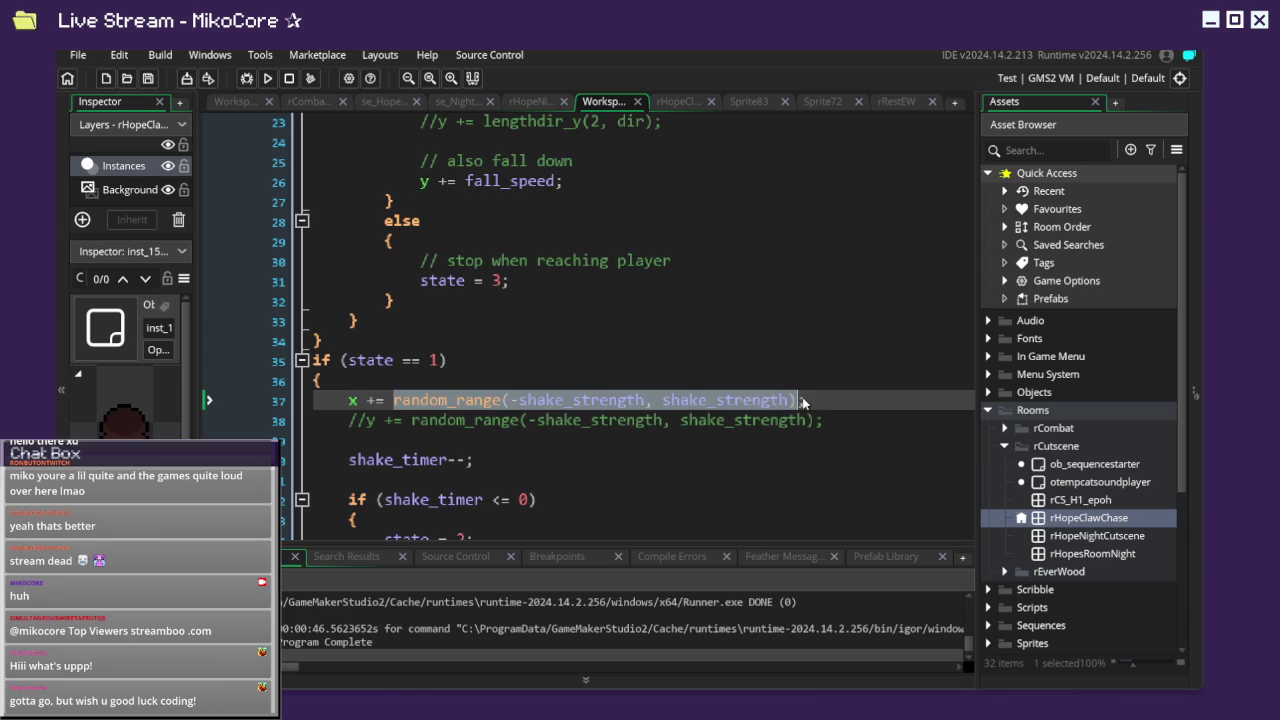
pyautogui.hotkey('ctrl', 'z')
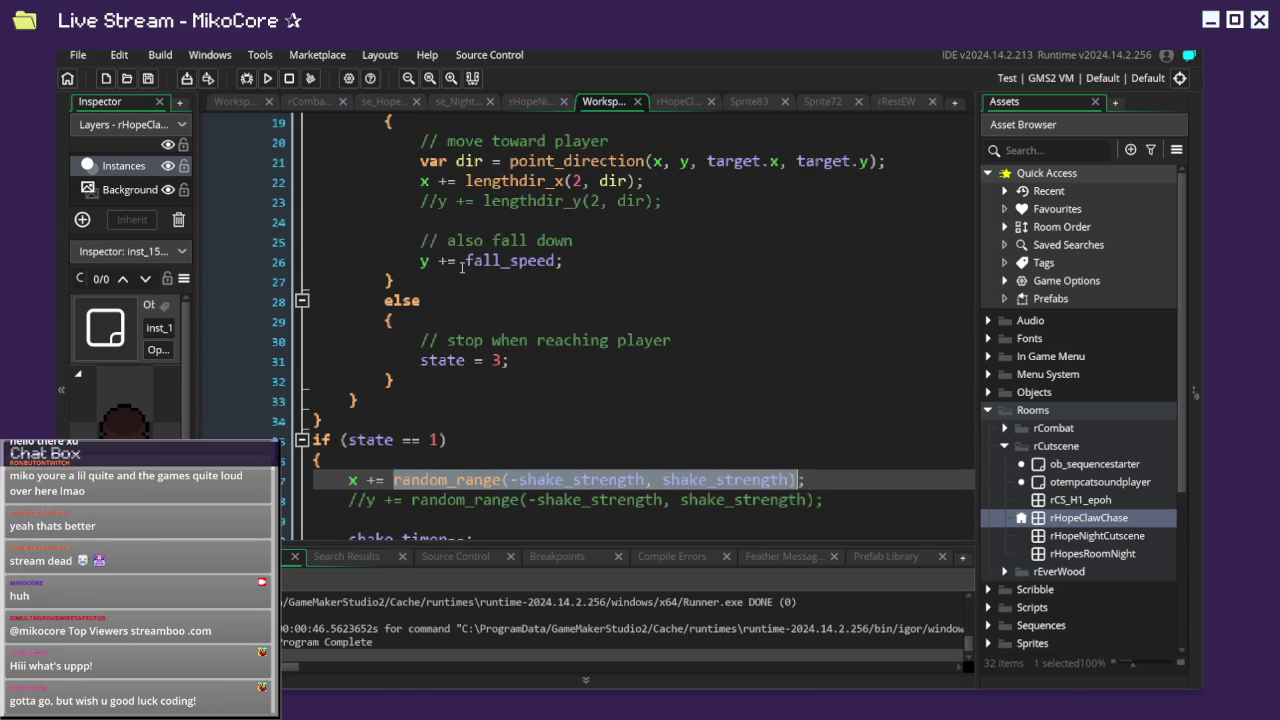
pyautogui.hotkey('ctrl', 'v')
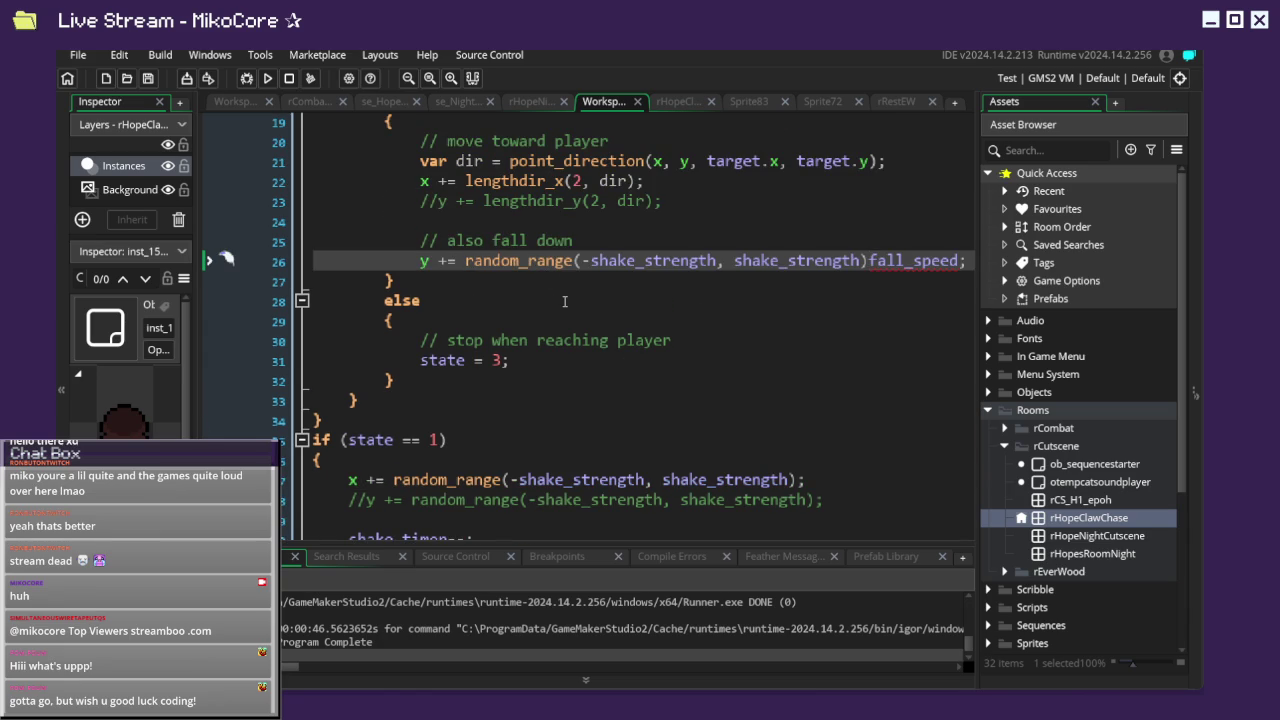
pyautogui.scroll(-1, 860, 247)
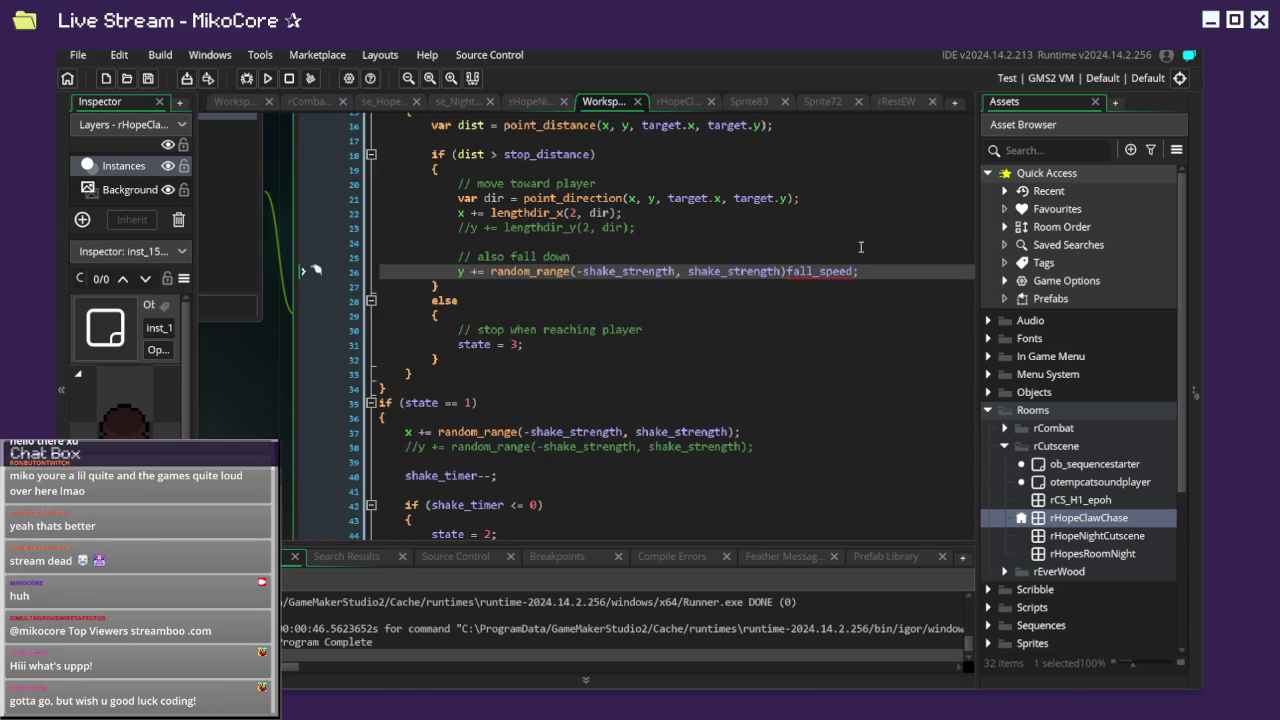
pyautogui.scroll(1, 860, 247)
# Change the pasted call's arguments to 1 and fall_speed, leaving y += random_range(1, fall_speed).
pyautogui.doubleClick(778, 279)
pyautogui.hotkey('ctrl', 'c')
pyautogui.doubleClick(586, 276)
pyautogui.hotkey('ctrl', 'v')
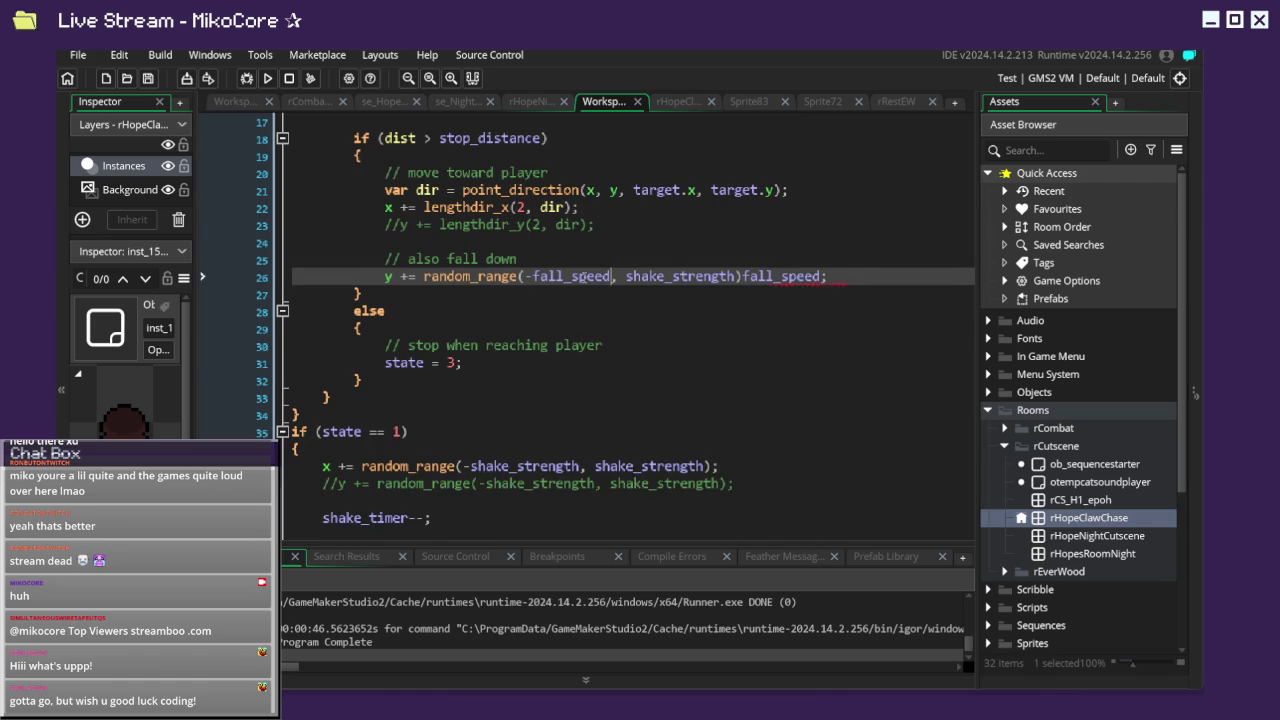
pyautogui.press('BackSpace')
pyautogui.press('BackSpace')
pyautogui.press('BackSpace')
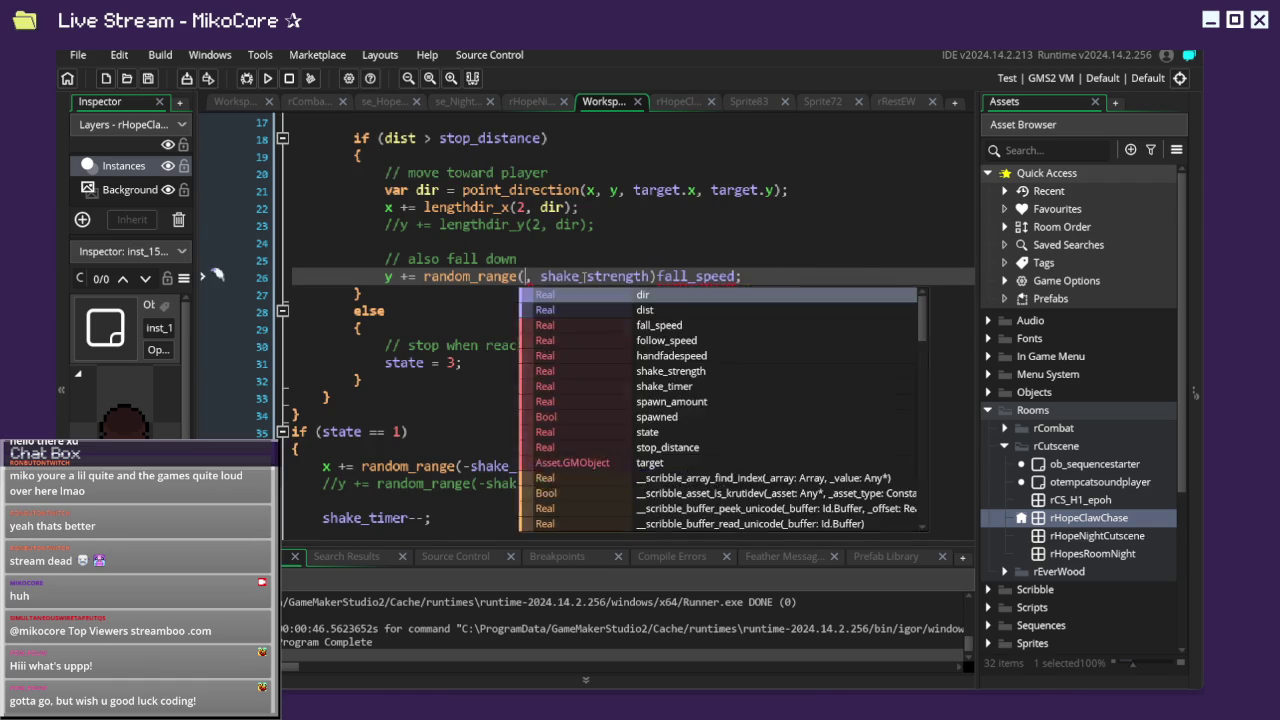
pyautogui.write('1')
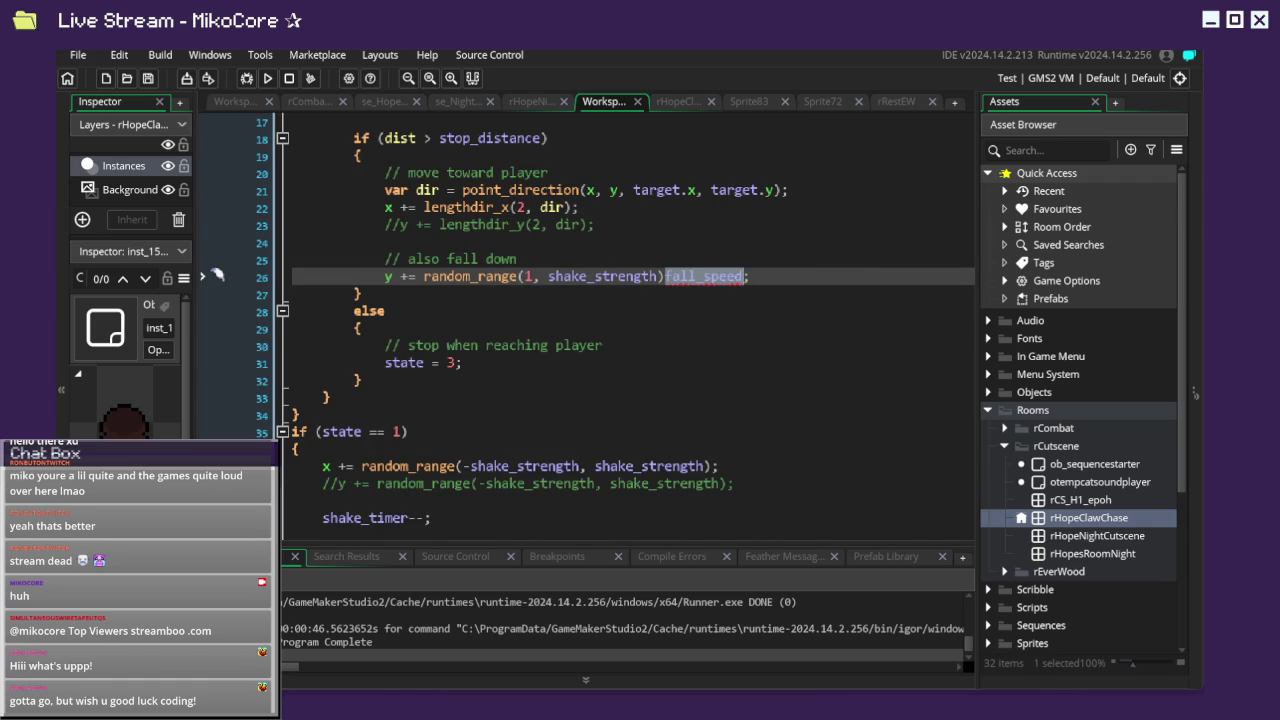
pyautogui.hotkey('ctrl', 'x')
pyautogui.doubleClick(600, 276)
pyautogui.hotkey('ctrl', 'v')
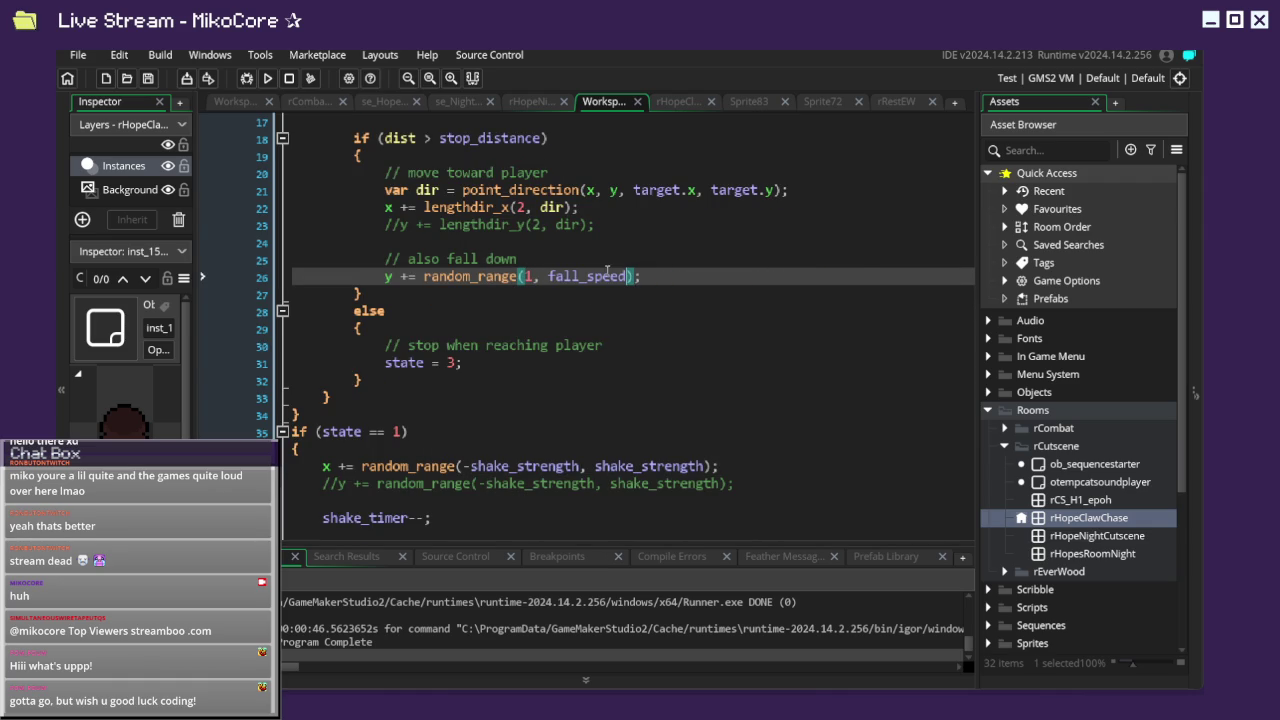
# Run the game, watch the claws fall in the cutscene, then close the game window.
pyautogui.click(268, 79)
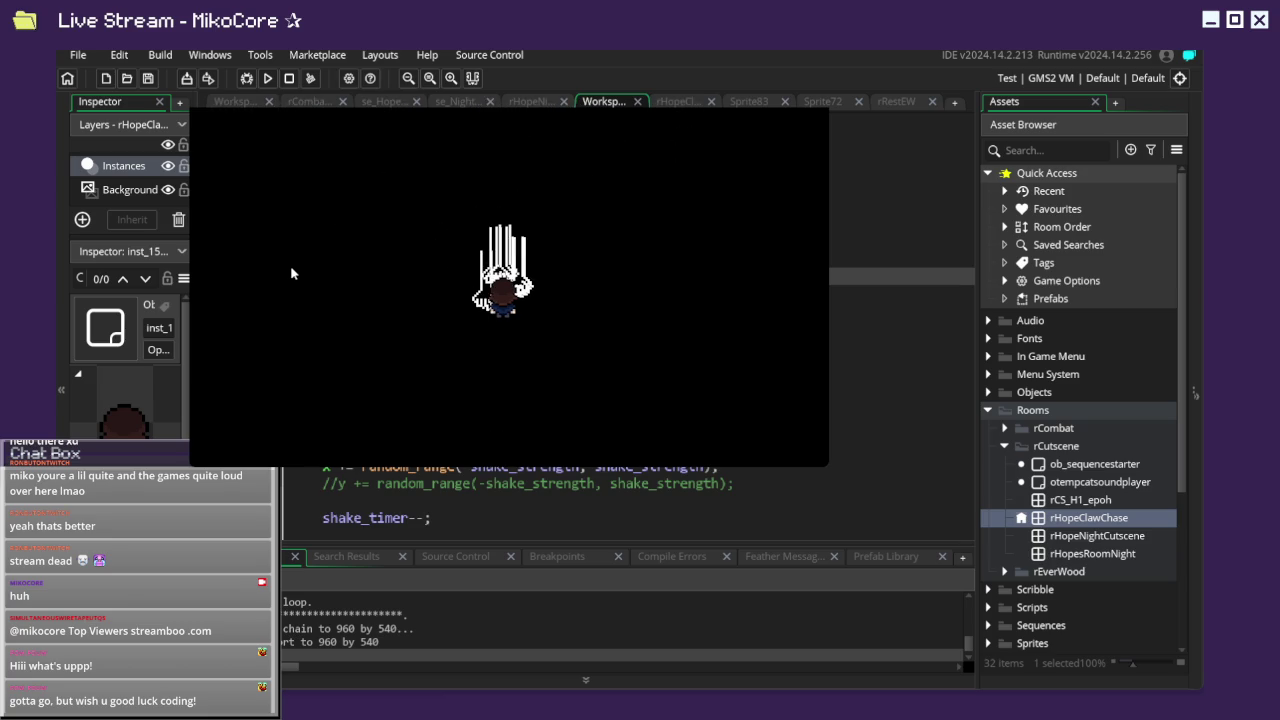
pyautogui.click(822, 108)
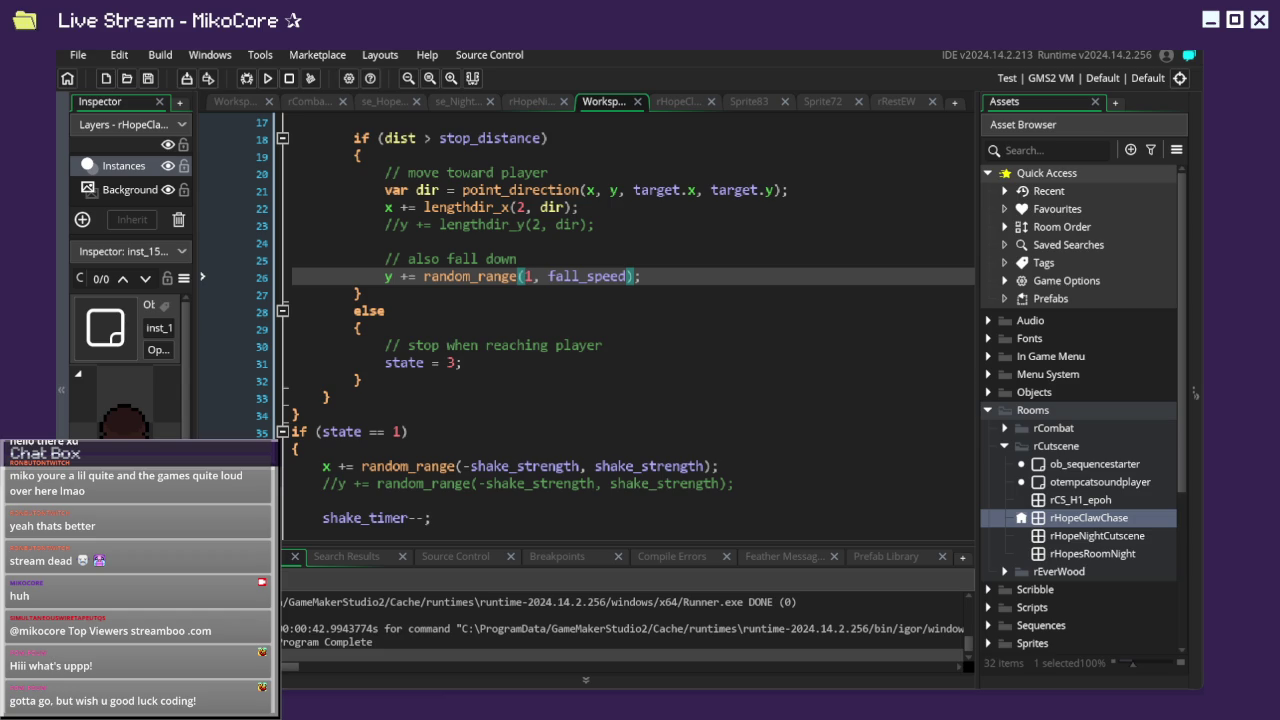
# Scroll to the top of the Step code, restore the floating Object46 events window, and show Create.
pyautogui.press('Down')
pyautogui.press('Down')
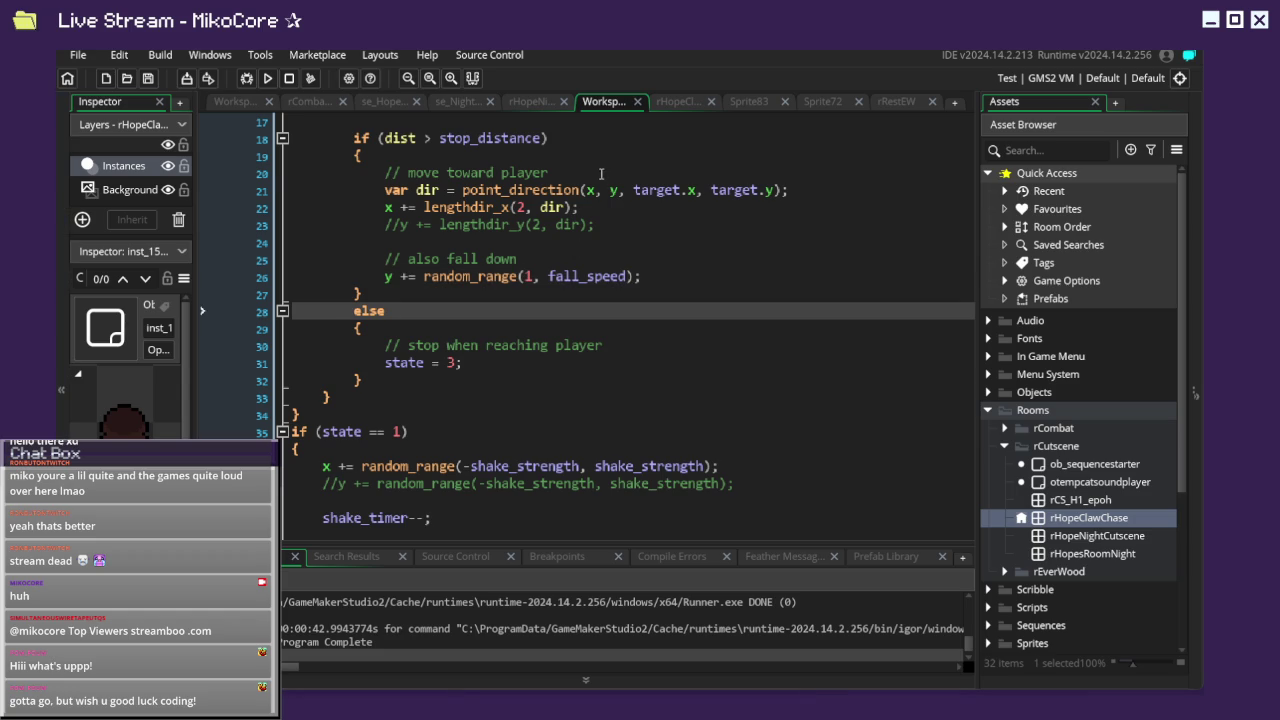
pyautogui.scroll(2, 547, 197)
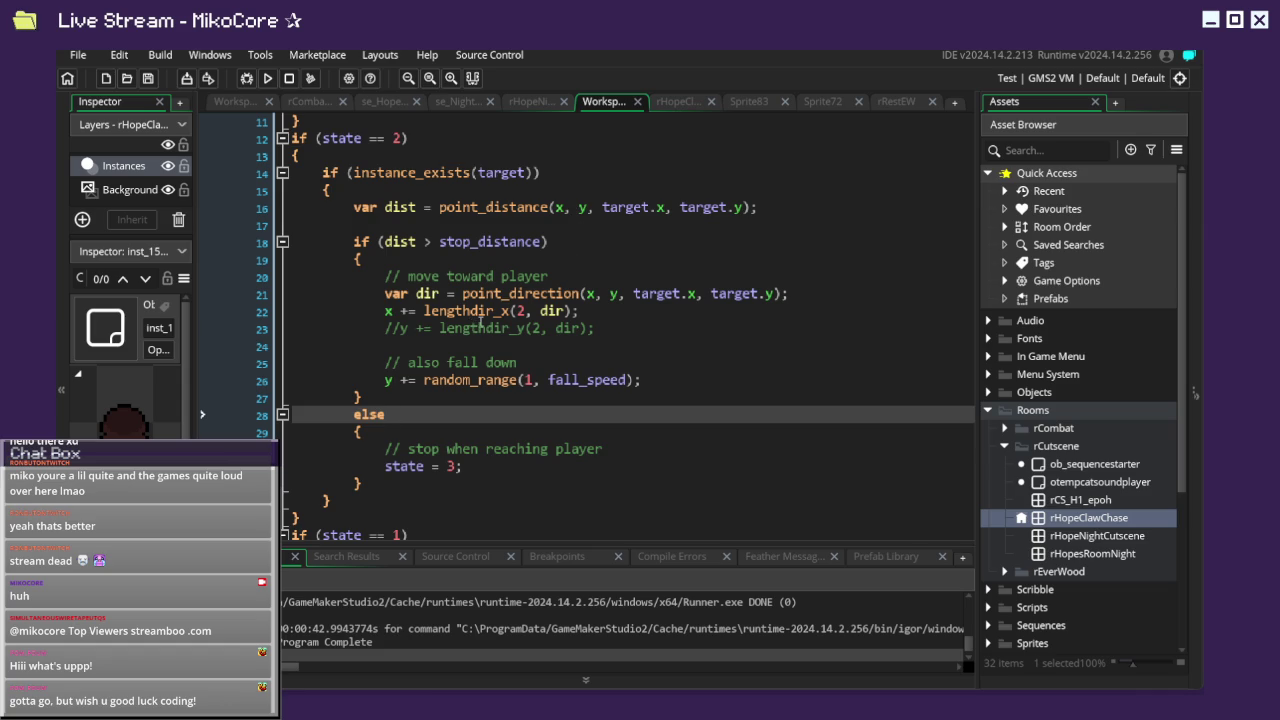
pyautogui.moveTo(457, 318)
pyautogui.scroll(2, 437, 203)
pyautogui.scroll(2, 437, 203)
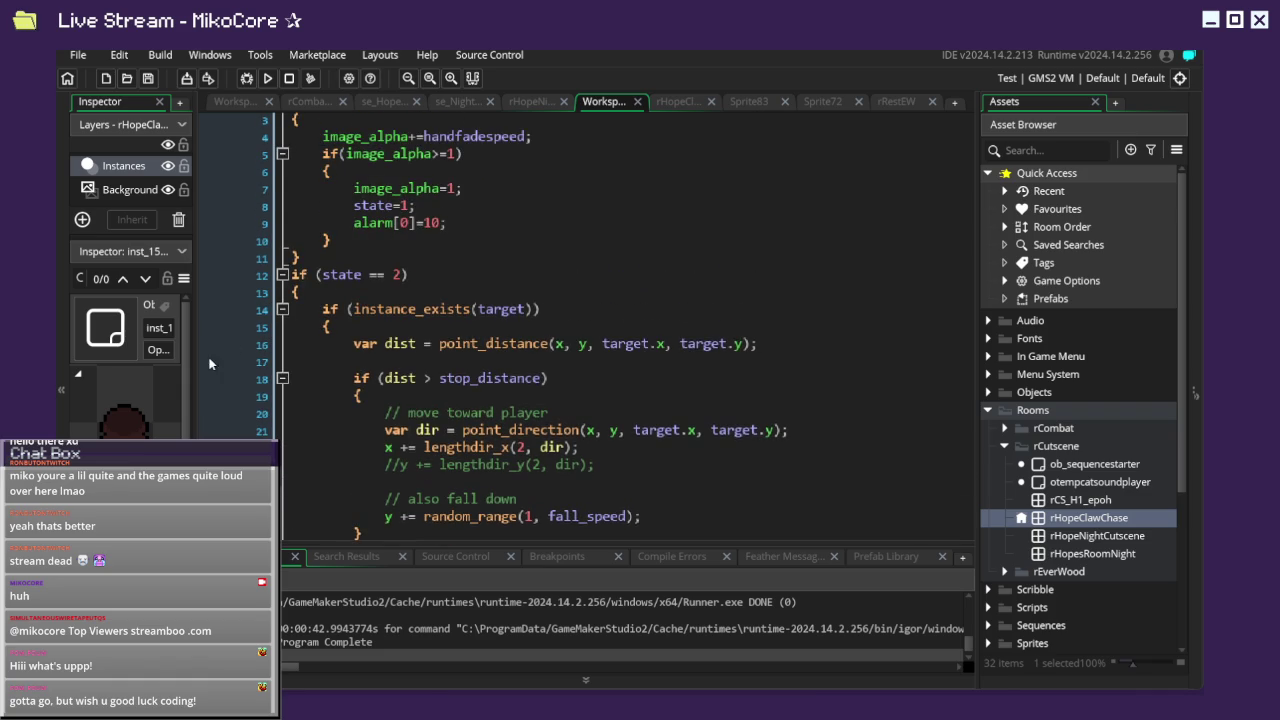
pyautogui.hotkey('shift', 'space')
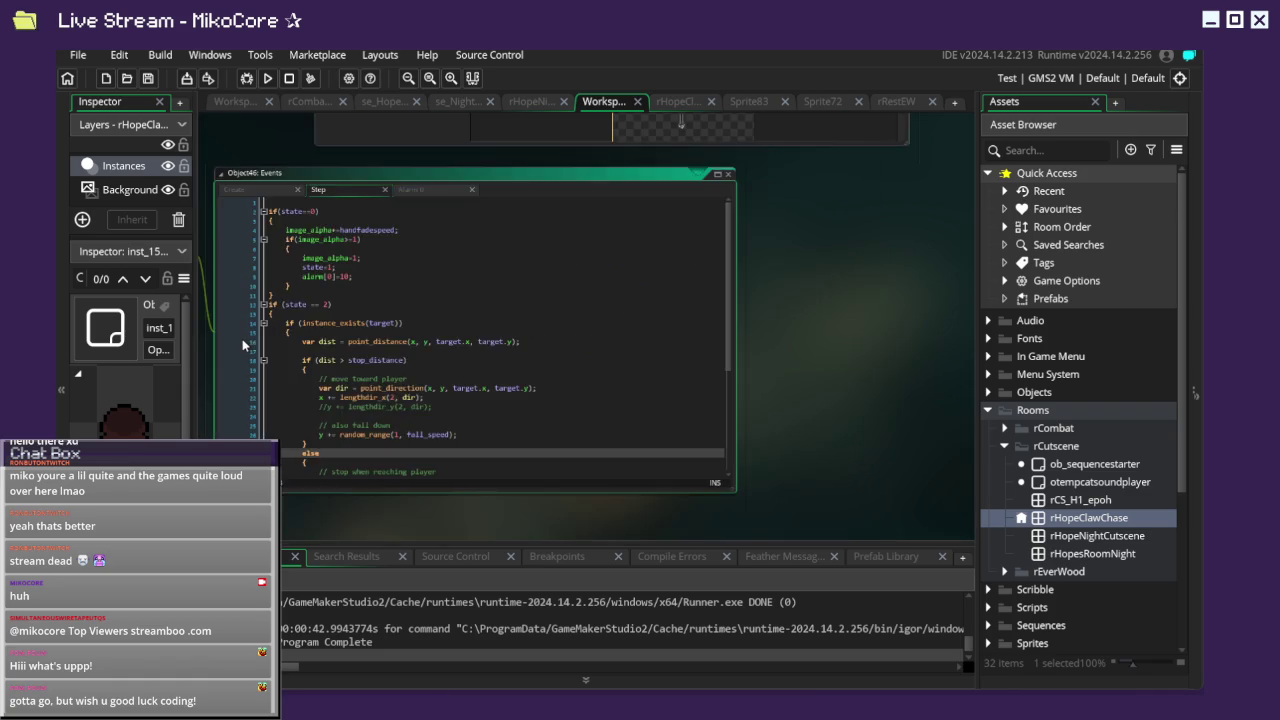
pyautogui.click(279, 151)
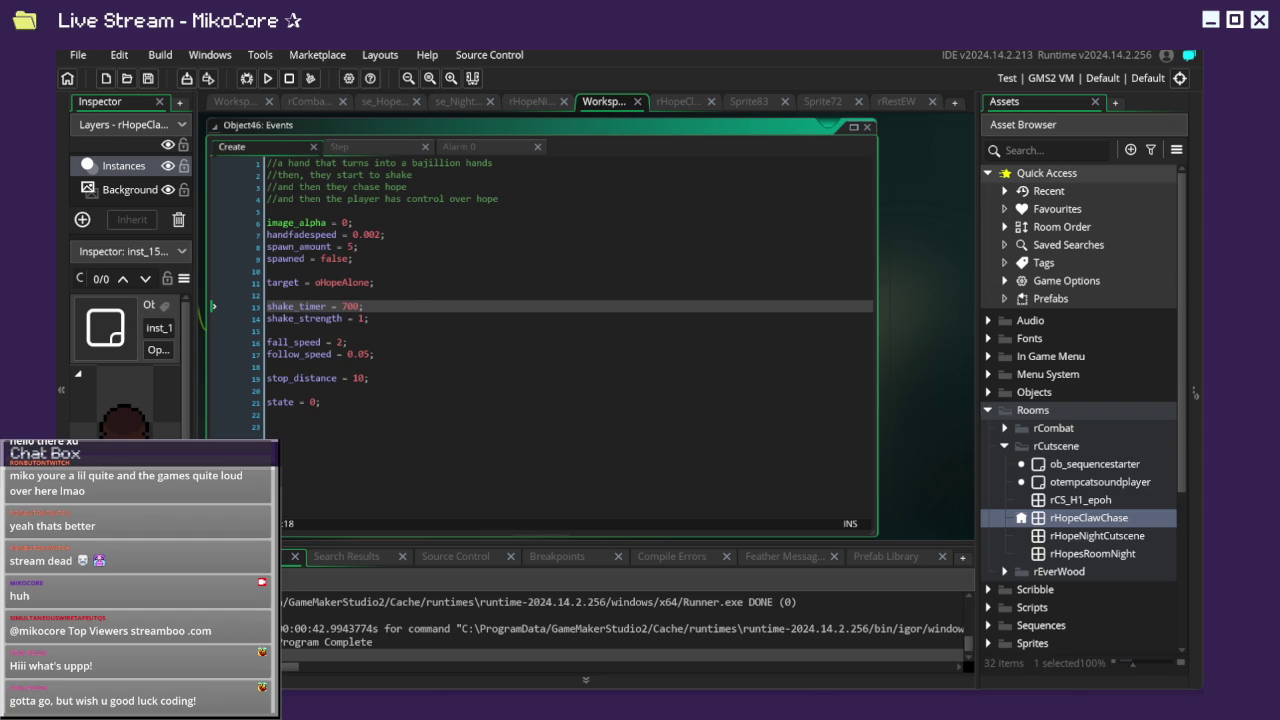
# Try fall_speed = 0.5 on line 16 of the Create code, revert it to 2, then show Step.
pyautogui.hscroll(-3, 341, 416)
pyautogui.scroll(1, 341, 416)
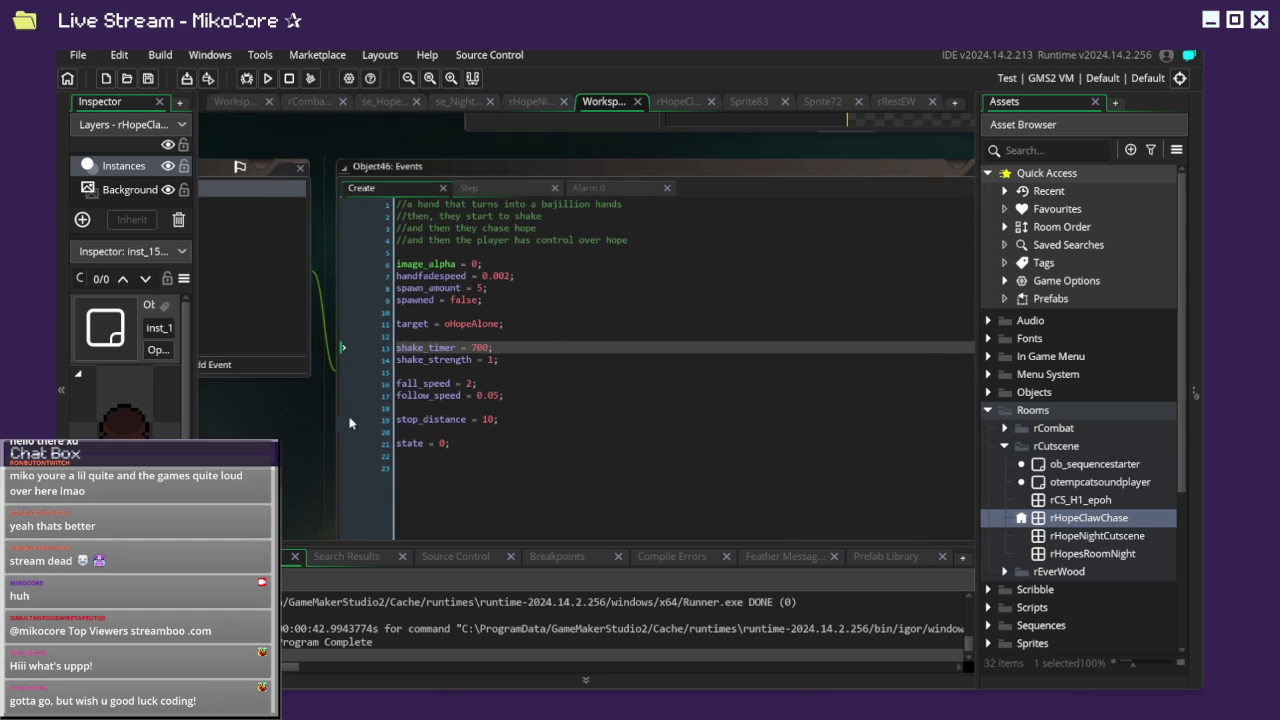
pyautogui.scroll(2, 341, 416)
pyautogui.doubleClick(546, 360)
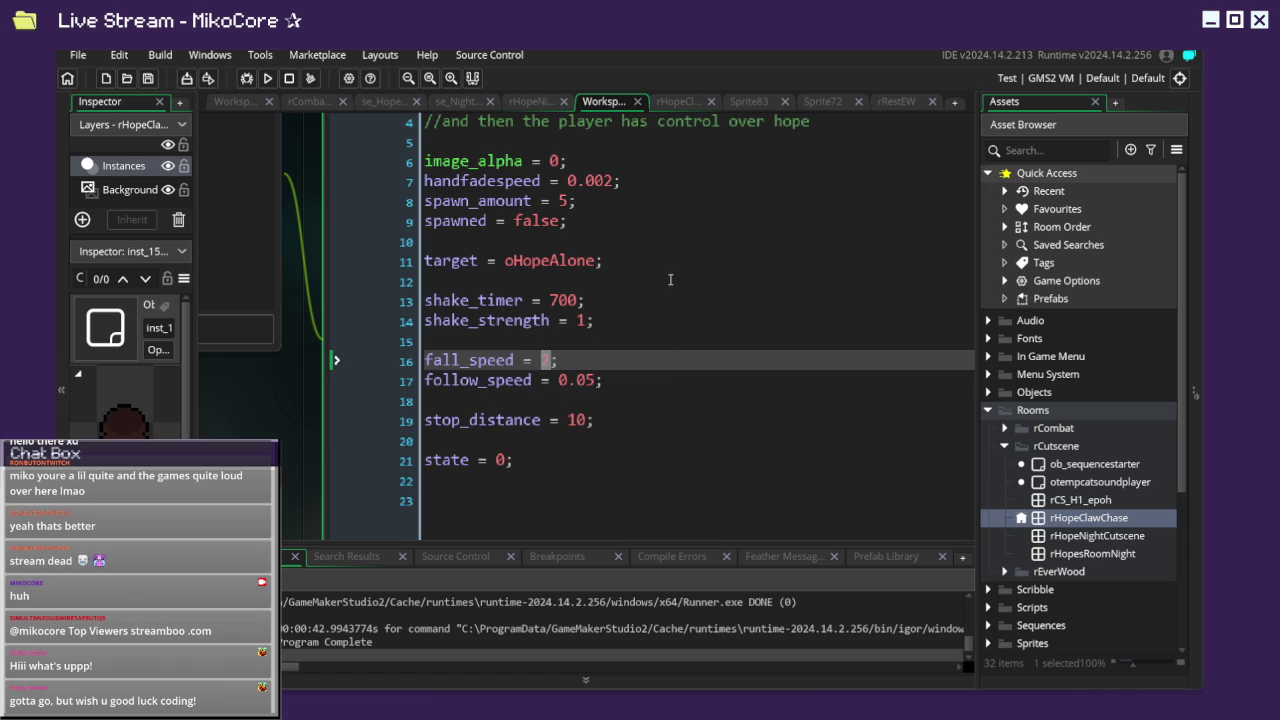
pyautogui.write('0.5')
pyautogui.scroll(3, 670, 279)
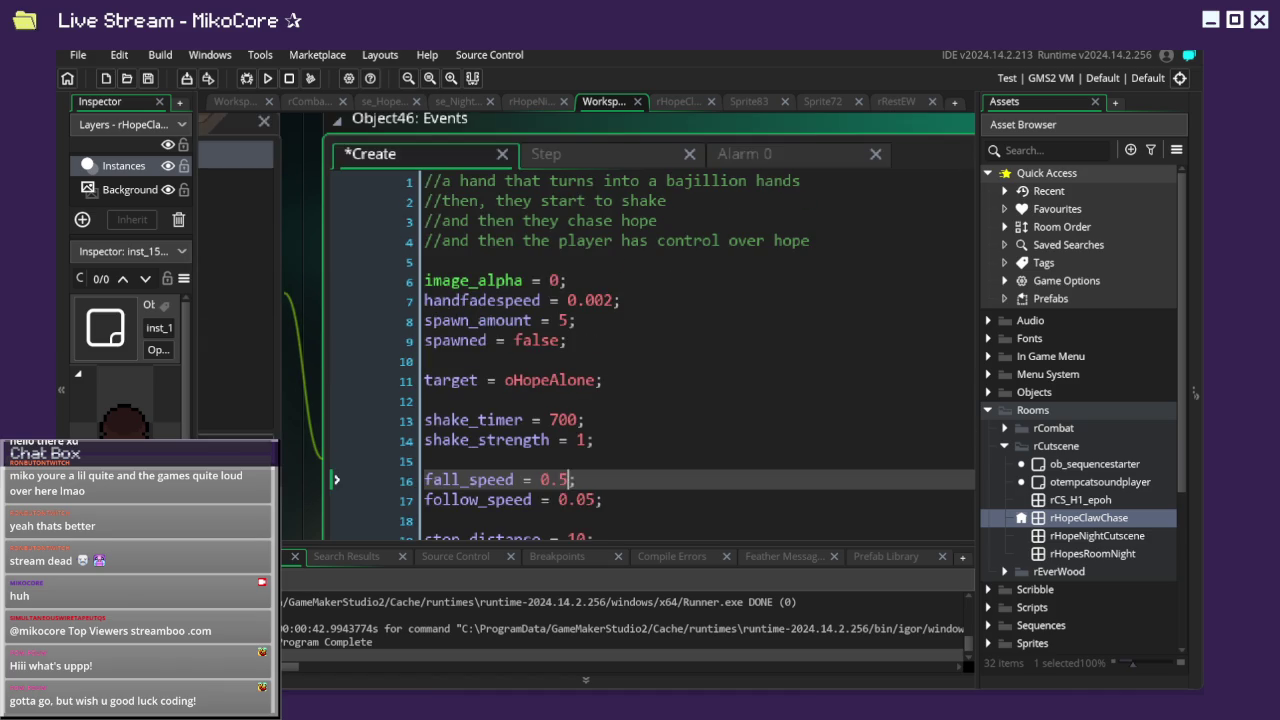
pyautogui.press('BackSpace')
pyautogui.press('BackSpace')
pyautogui.press('BackSpace')
pyautogui.write('2')
pyautogui.click(580, 150)
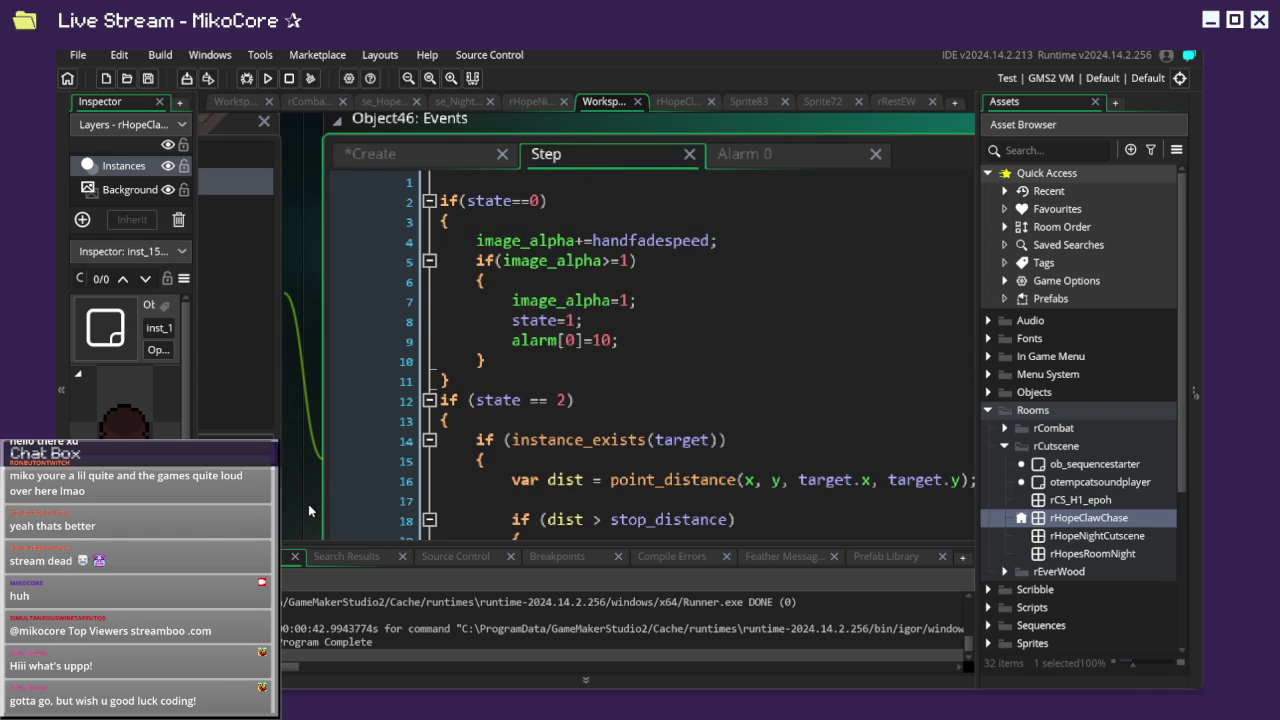
# Change the random_range minimum from 1 to 0.1 on line 26, then run the game.
pyautogui.scroll(-6, 567, 428)
pyautogui.scroll(-2, 567, 428)
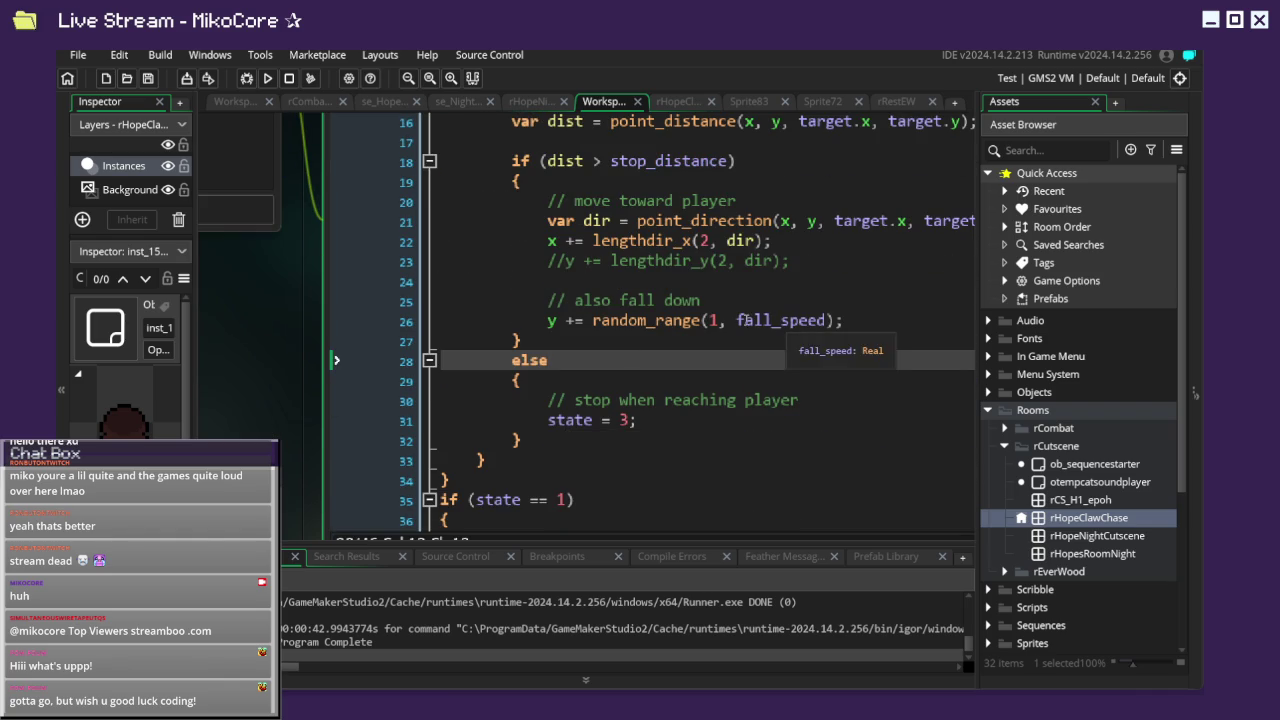
pyautogui.doubleClick(712, 320)
pyautogui.write('0')
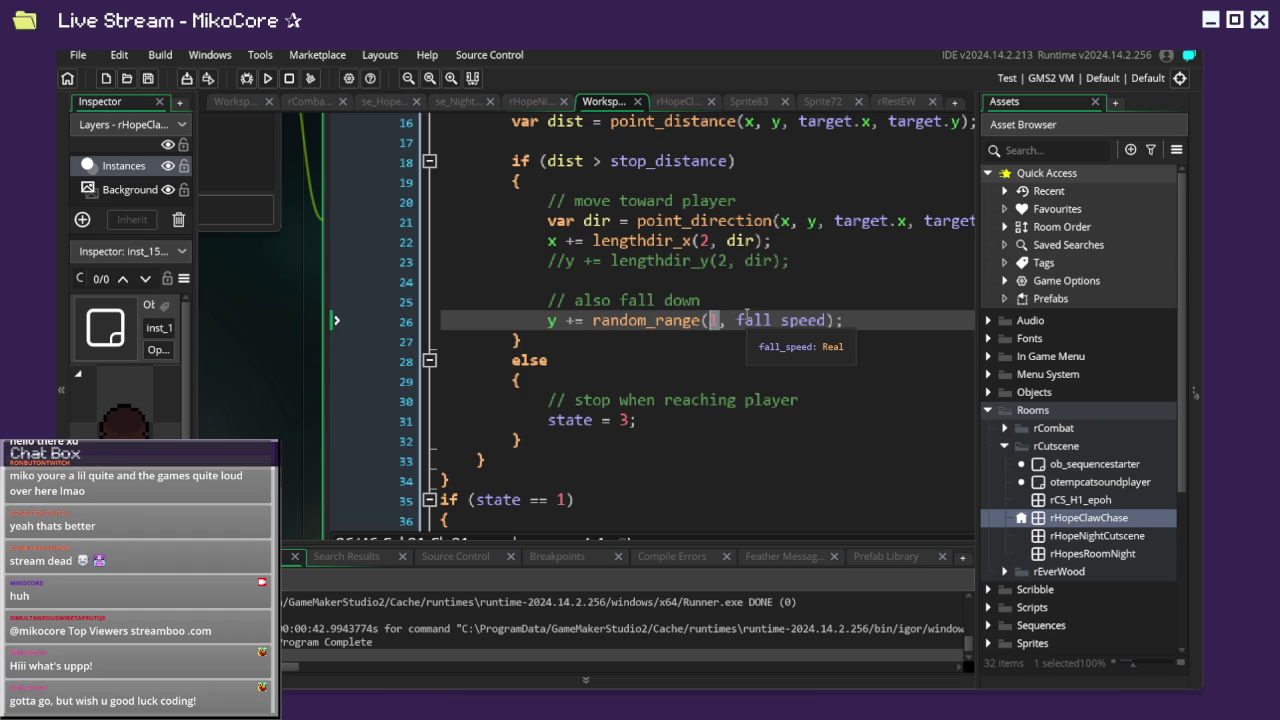
pyautogui.write('.1')
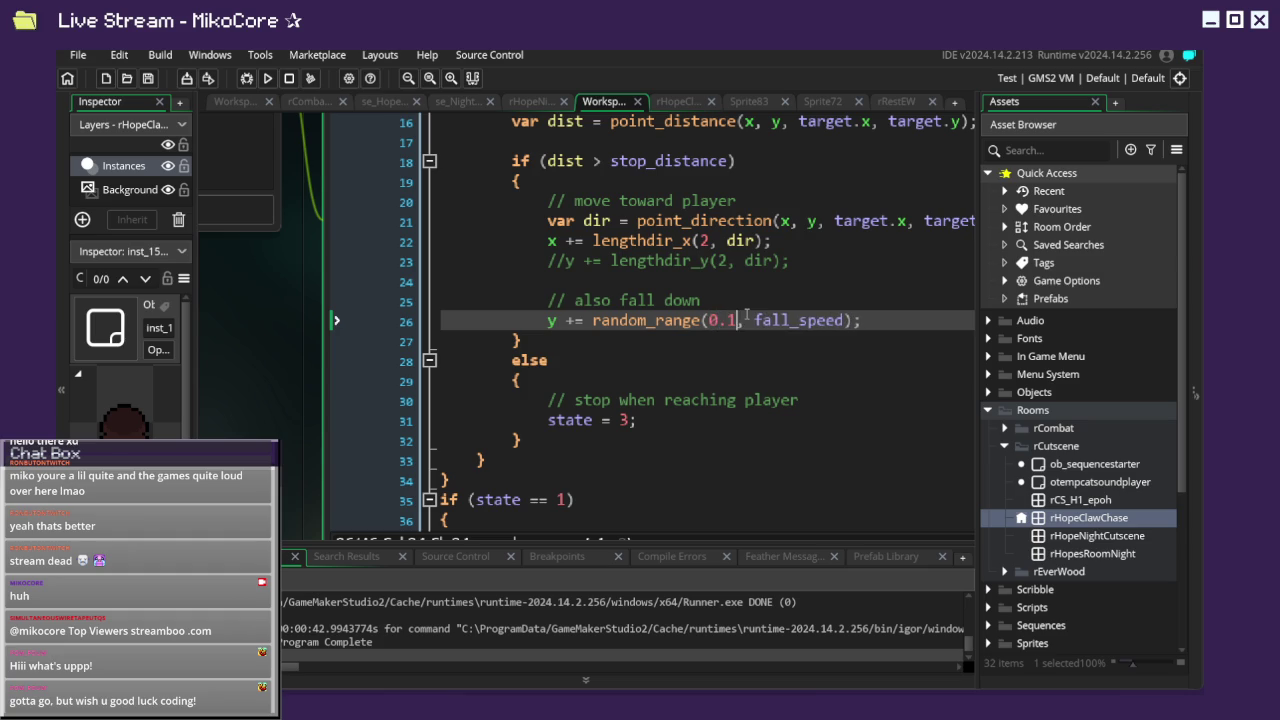
pyautogui.click(267, 78)
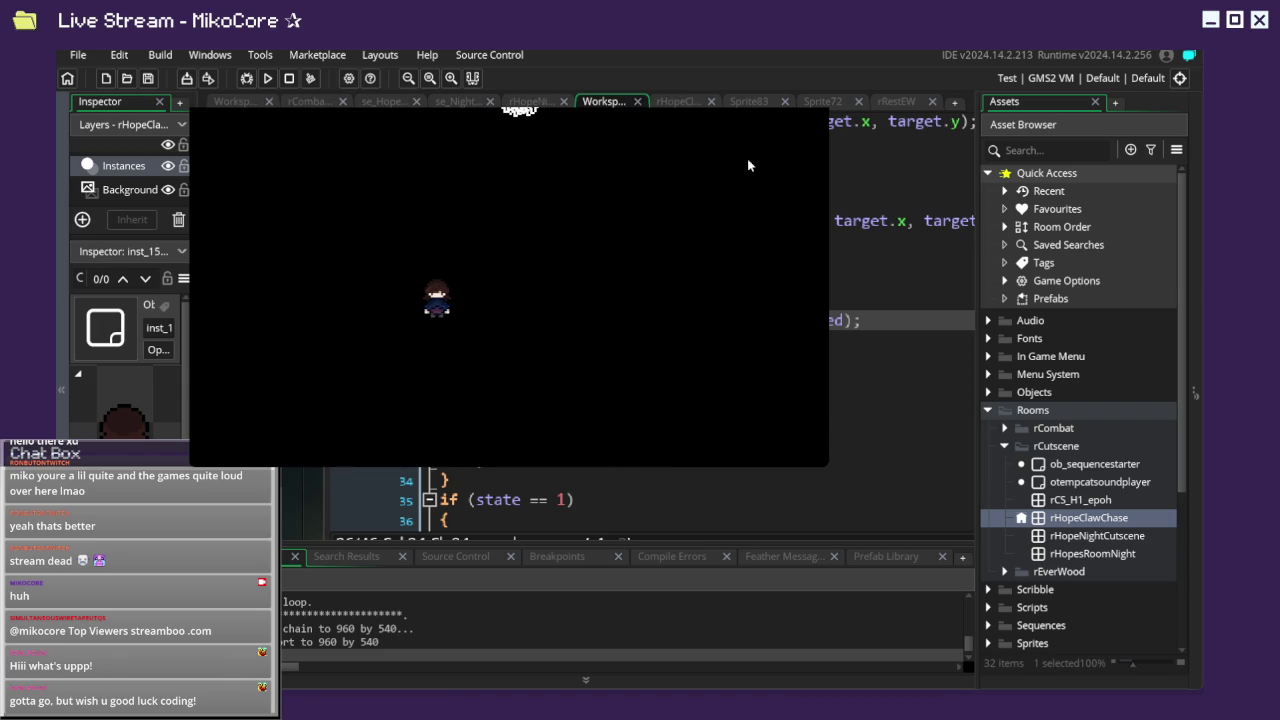
# Close the running game, relaunch it, and start stepping the character left and right.
pyautogui.press('Escape')
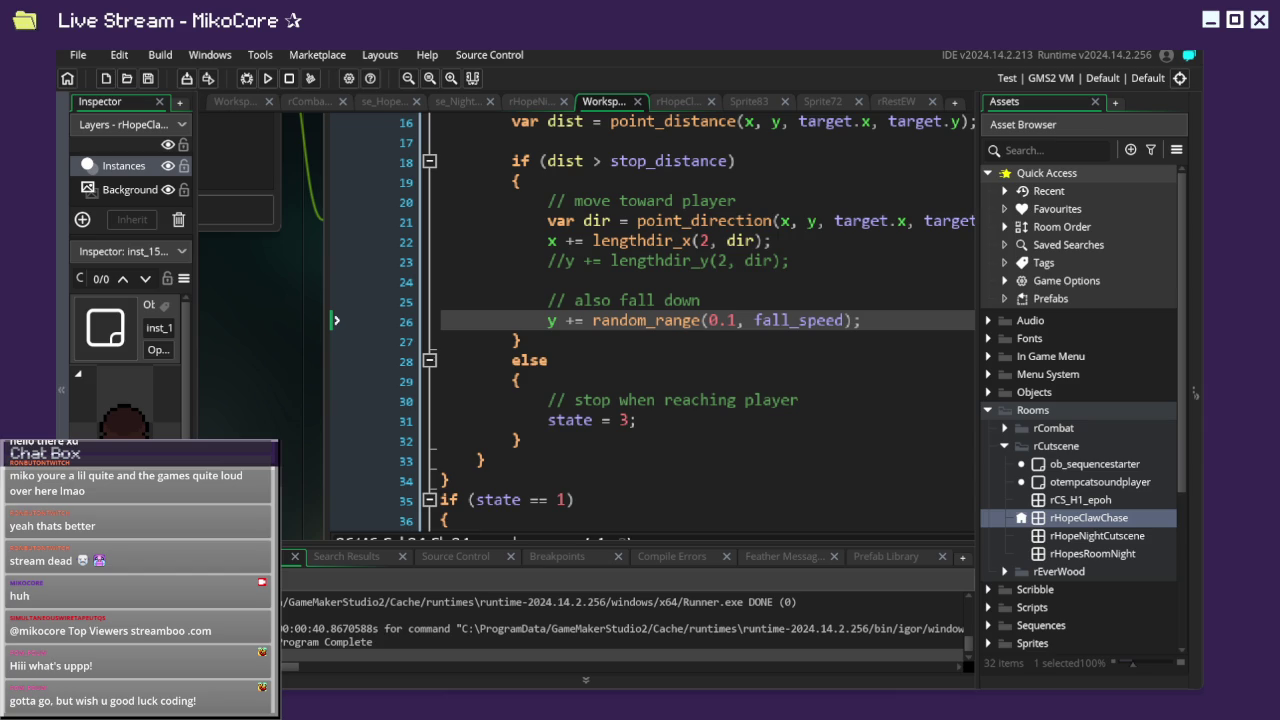
pyautogui.click(266, 79)
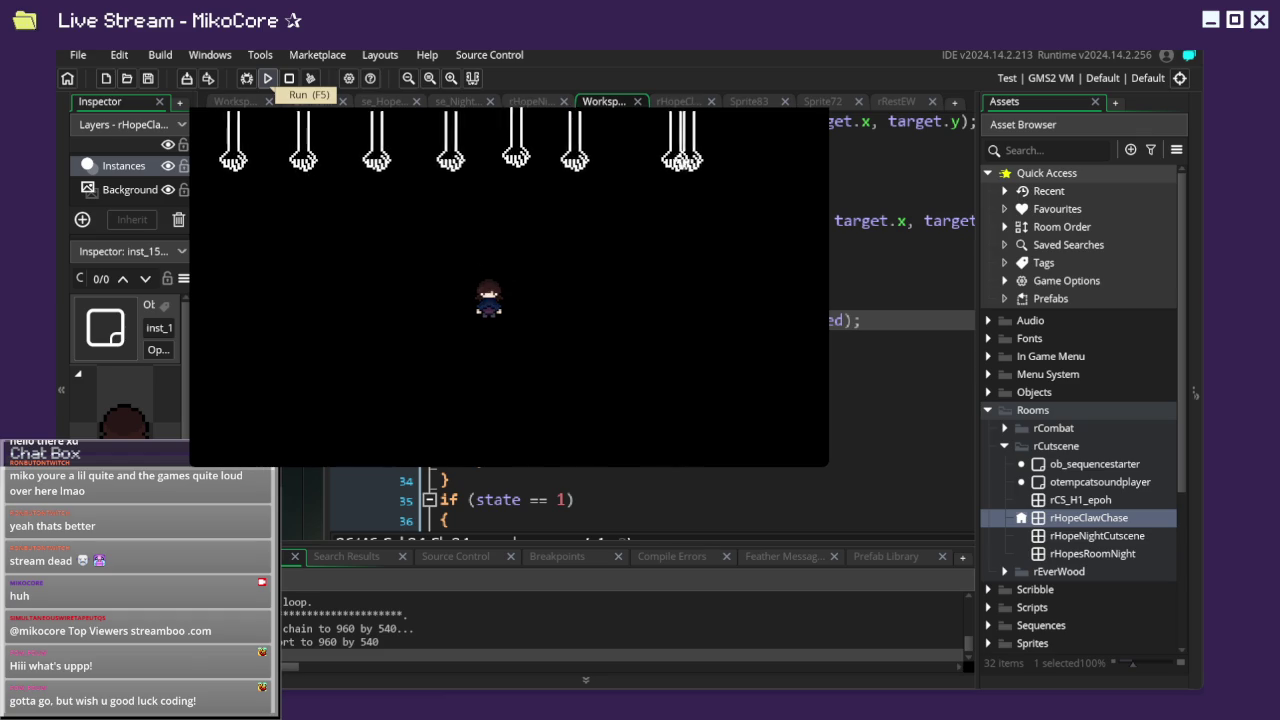
pyautogui.press('Right')
pyautogui.press('Left')
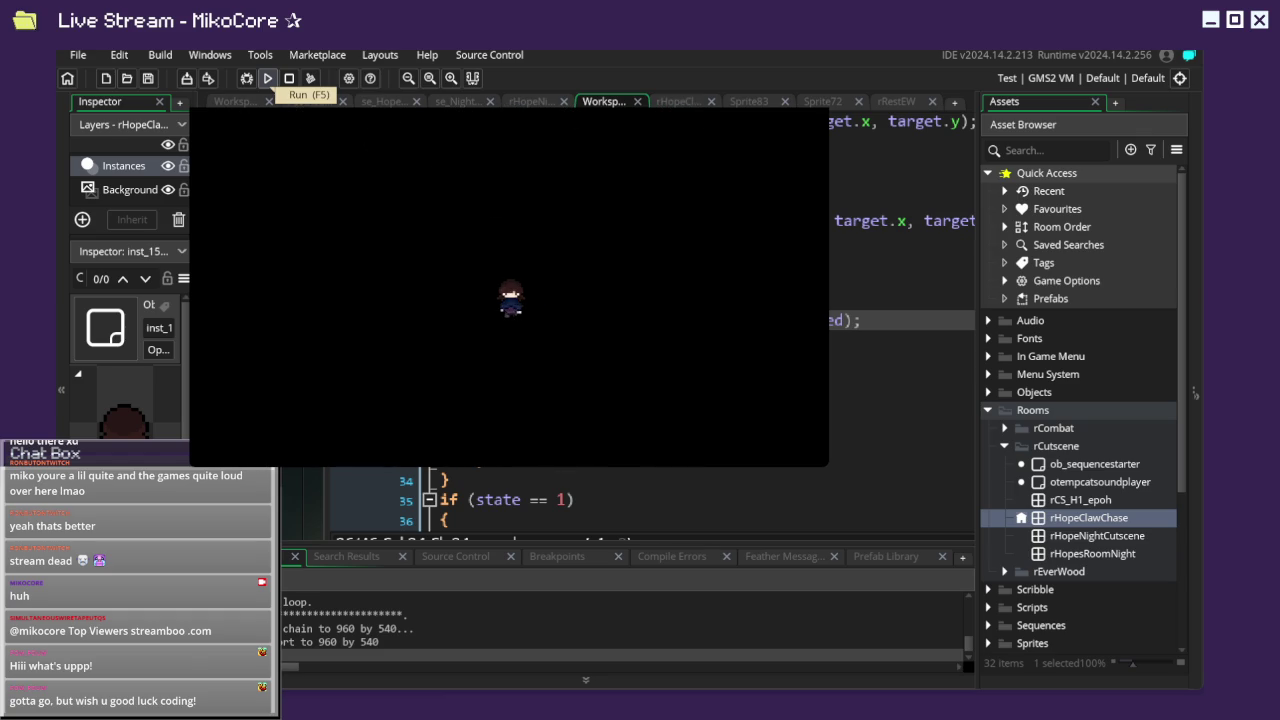
pyautogui.press('Left')
pyautogui.press('Right')
# Keep walking the character back and forth beneath the descending claws.
pyautogui.press('Left')
pyautogui.press('Left')
pyautogui.press('Right')
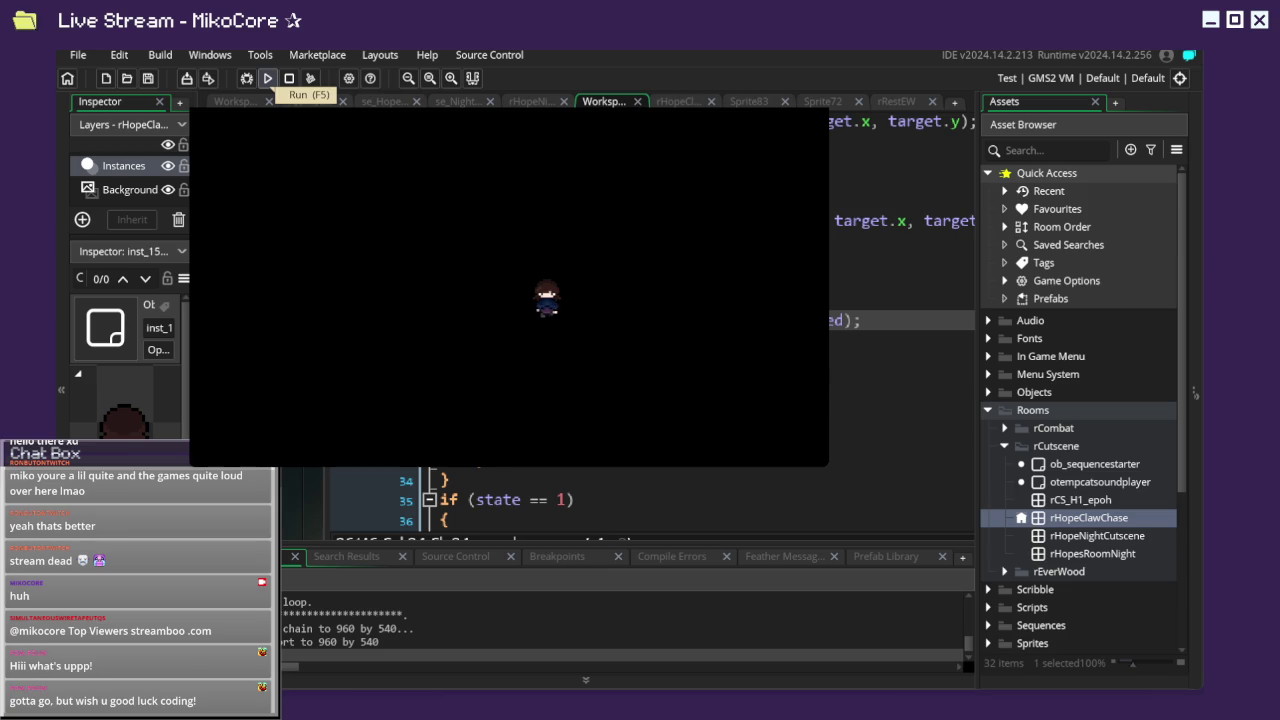
pyautogui.press('Left')
pyautogui.press('Right')
pyautogui.press('Right')
pyautogui.press('Left')
pyautogui.press('Right')
pyautogui.press('Left')
pyautogui.press('Left')
pyautogui.press('Left')
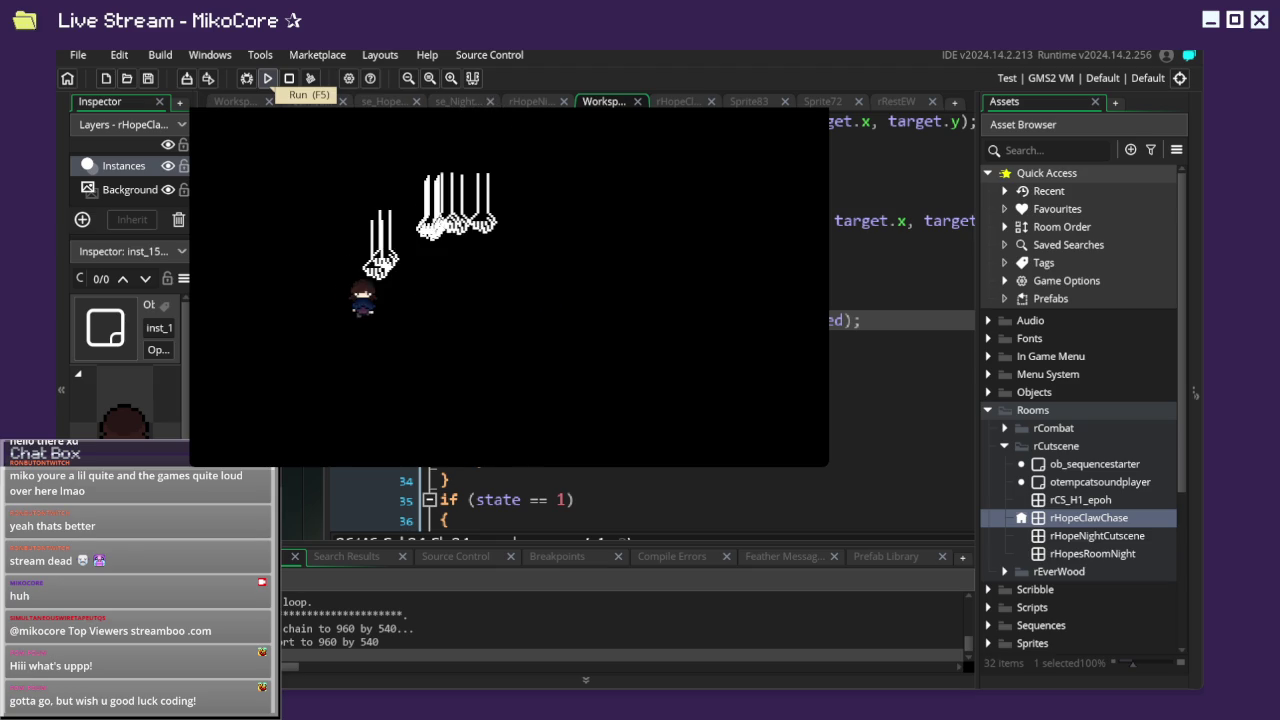
pyautogui.press('Right')
pyautogui.press('Left')
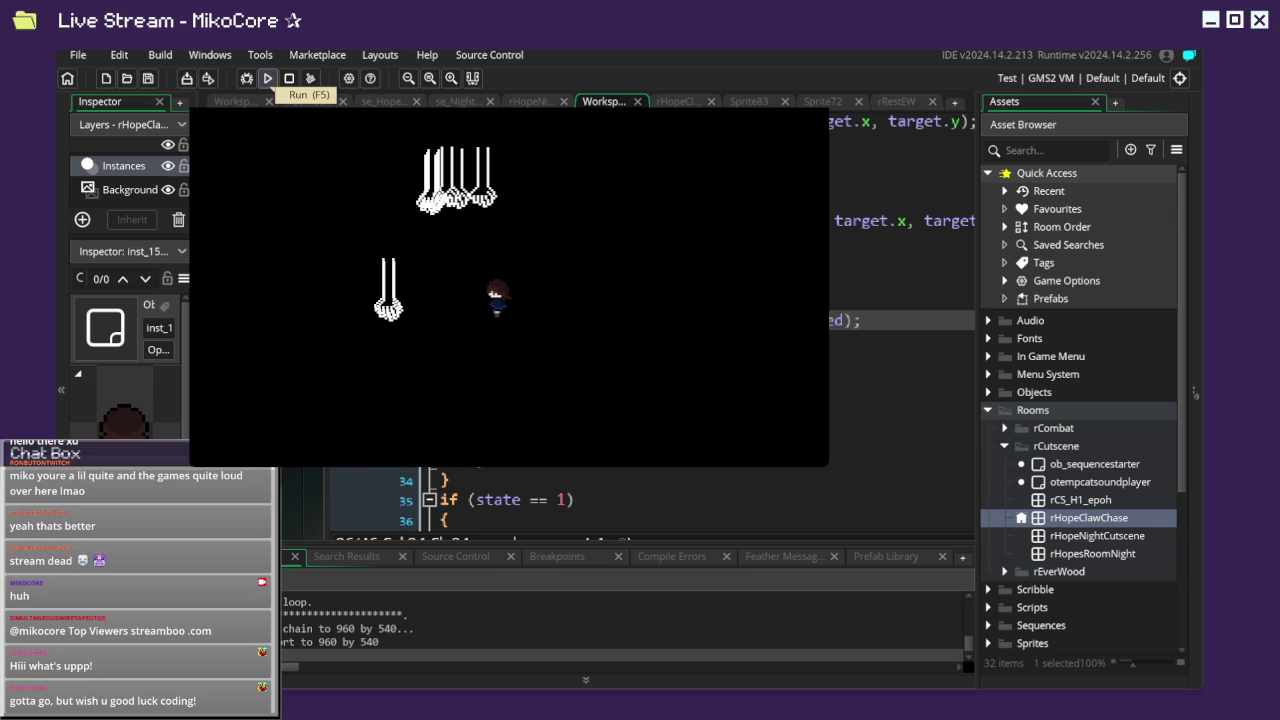
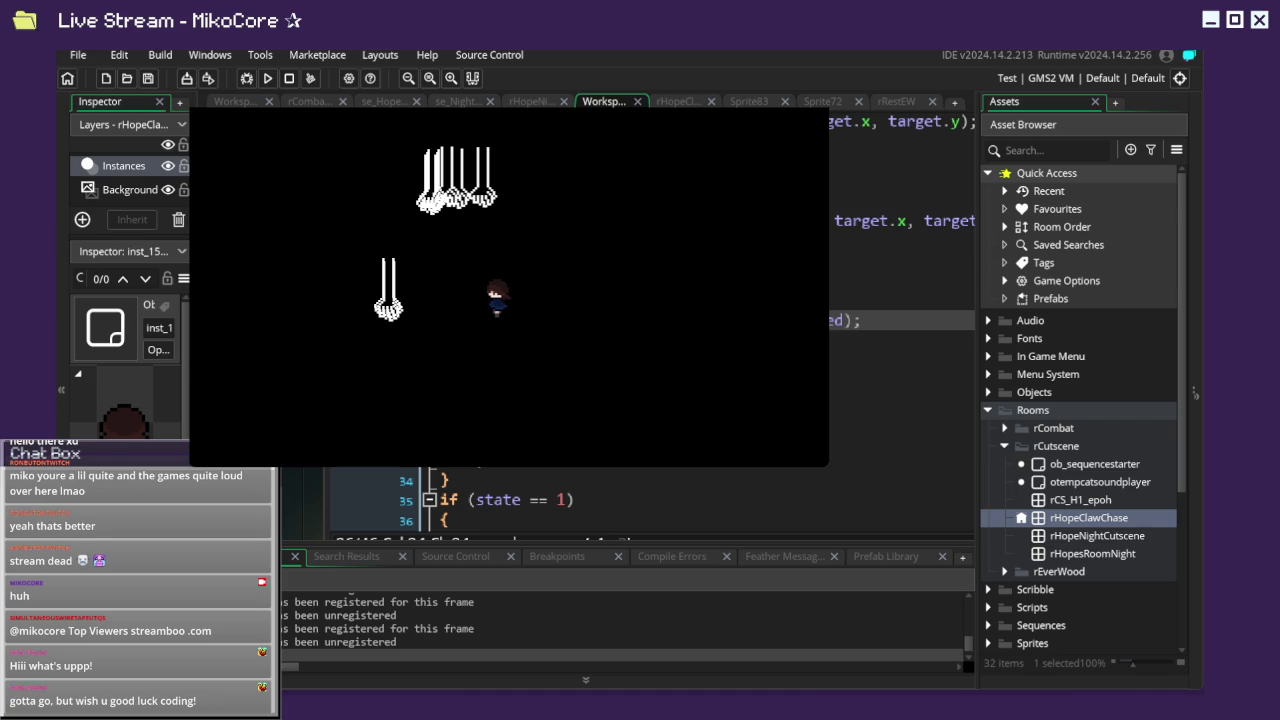
# Open the rHopeClawChase room, inspect a claw instance, and rebuild and run the game.
pyautogui.click(680, 101)
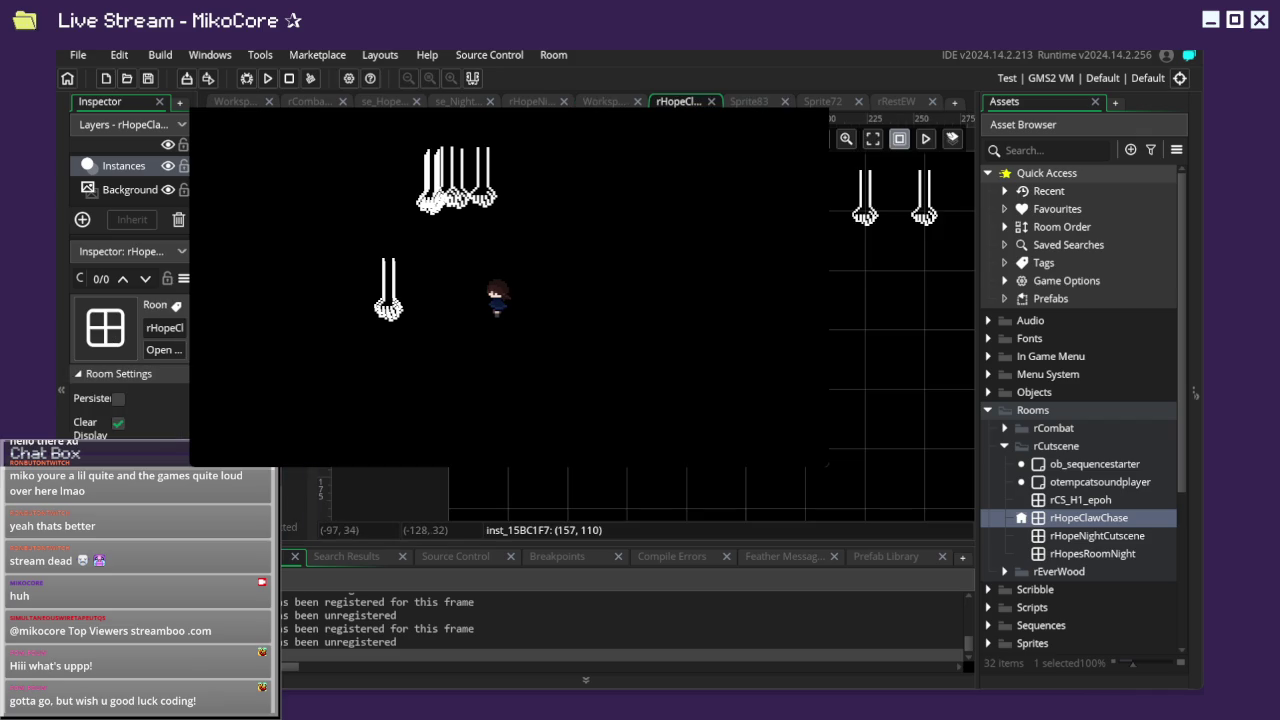
pyautogui.click(654, 282)
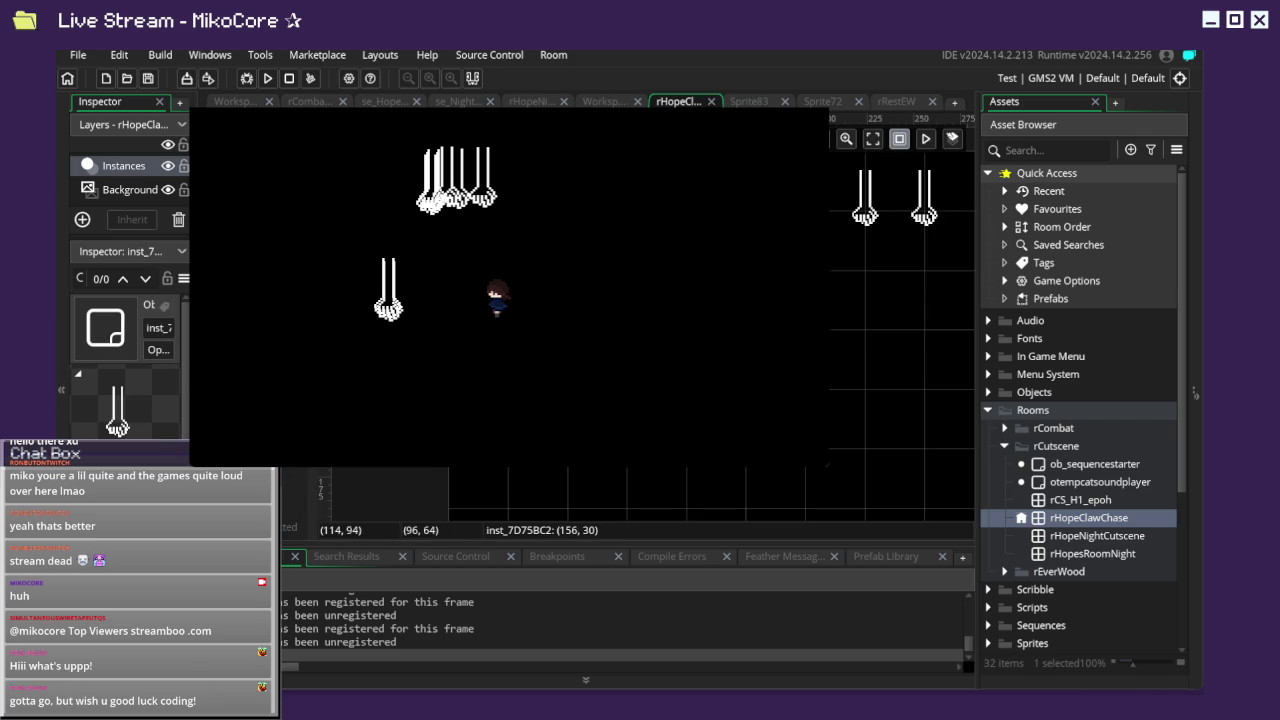
pyautogui.moveTo(675, 274); pyautogui.dragTo(612, 362)
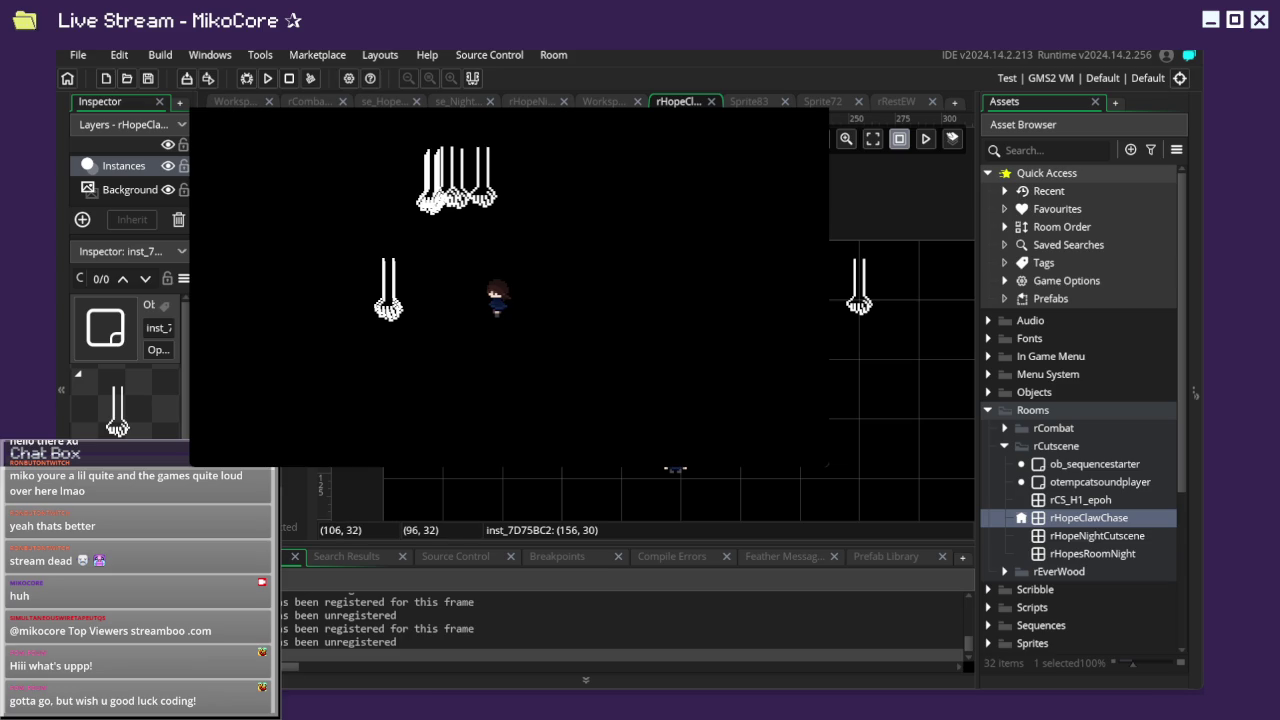
pyautogui.scroll(-4, 1134, 478)
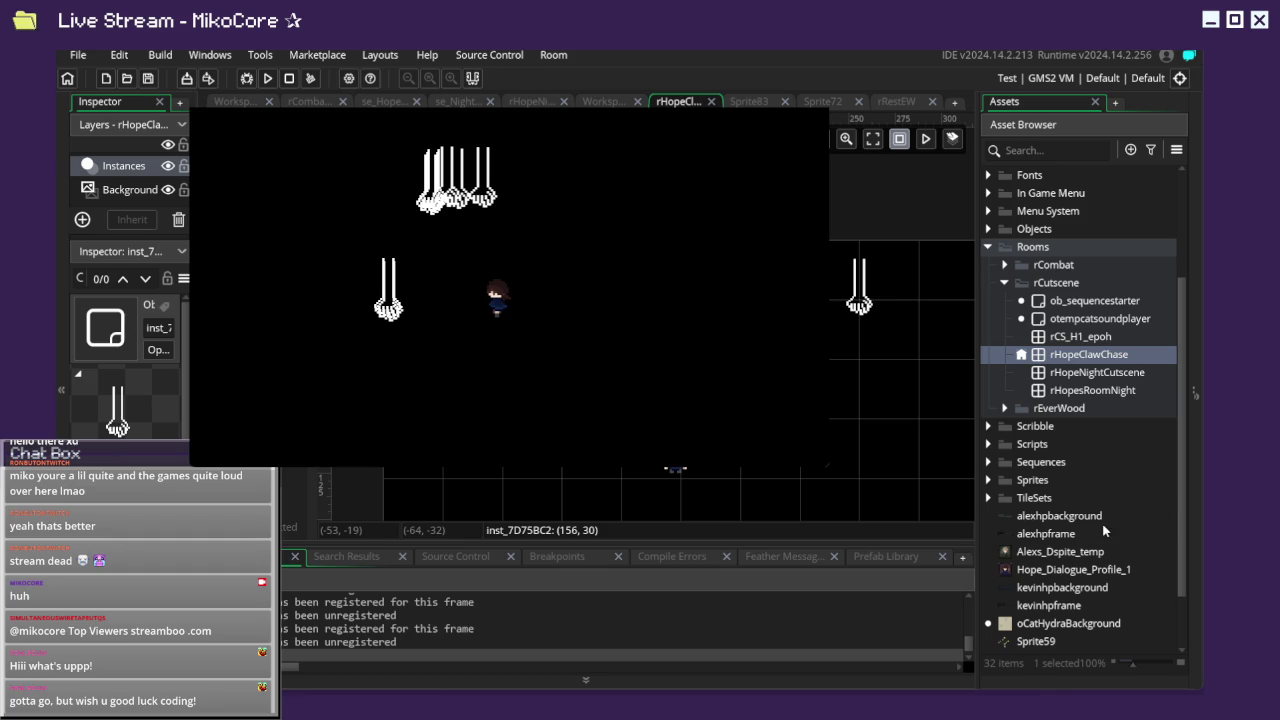
pyautogui.scroll(-2, 1098, 582)
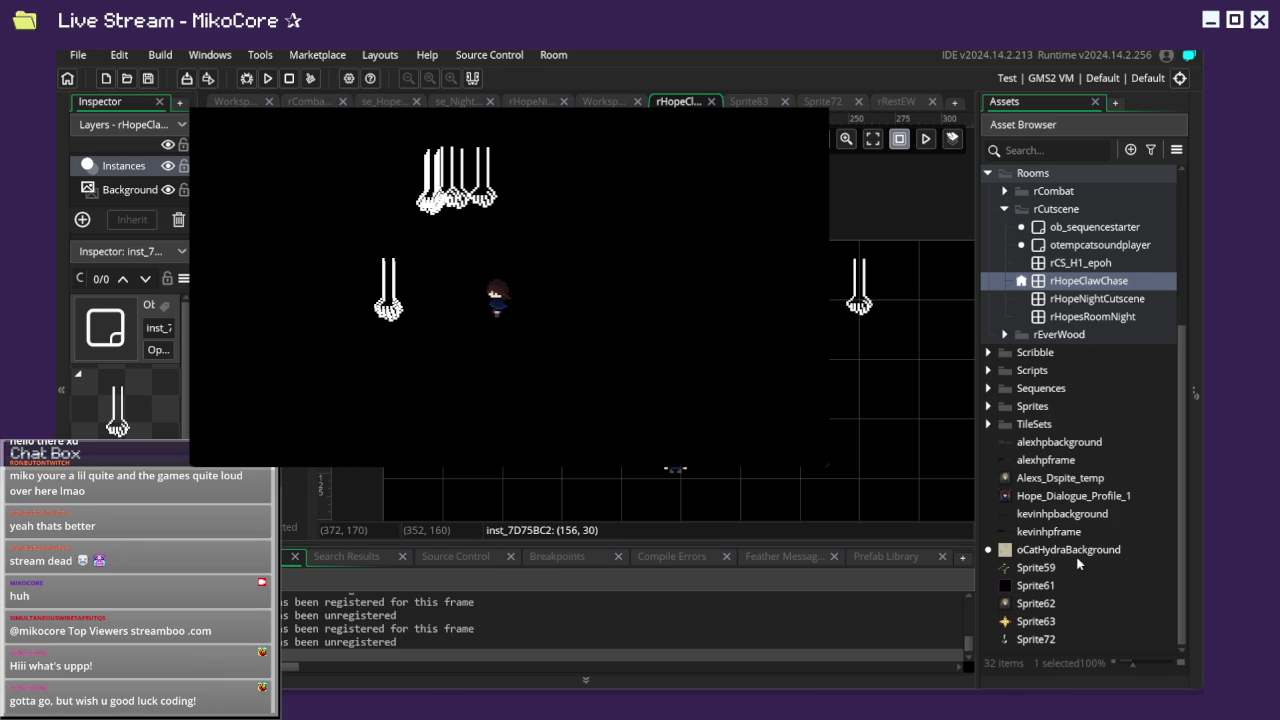
pyautogui.click(266, 86)
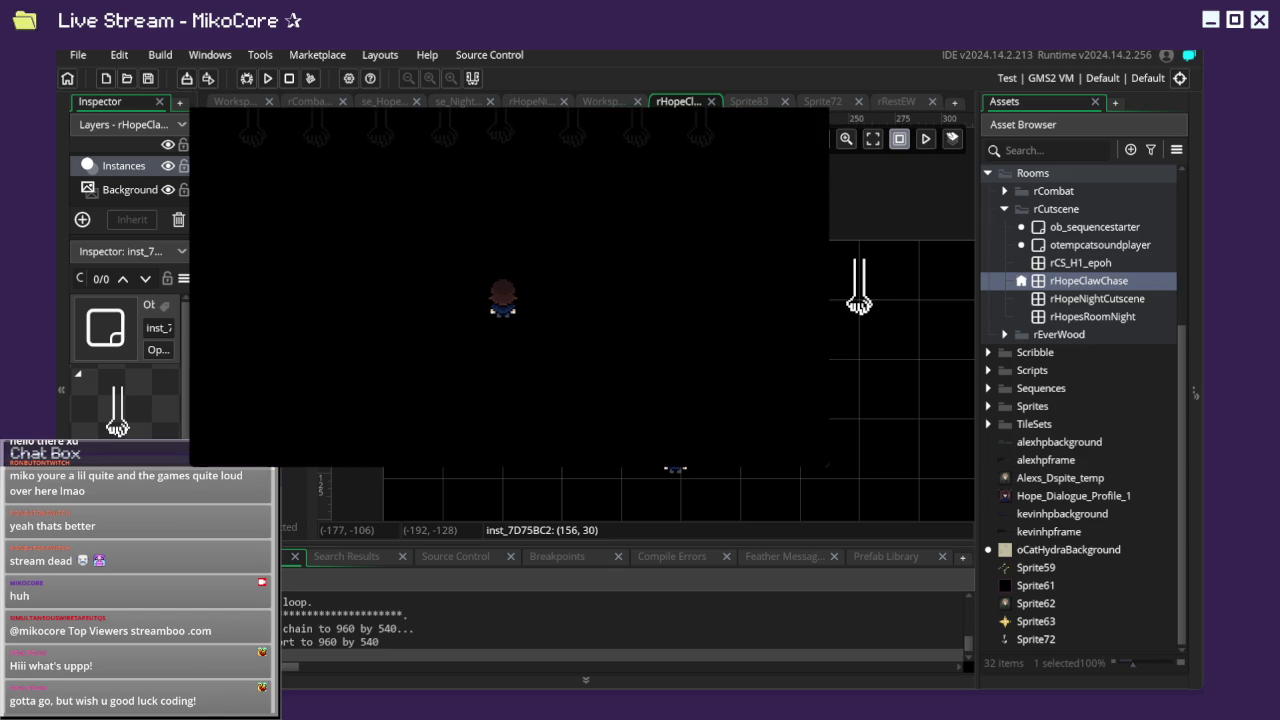
# Dodge the falling claws using the arrow keys, then quit the test run with Escape.
pyautogui.press('Left')
pyautogui.press('Right')
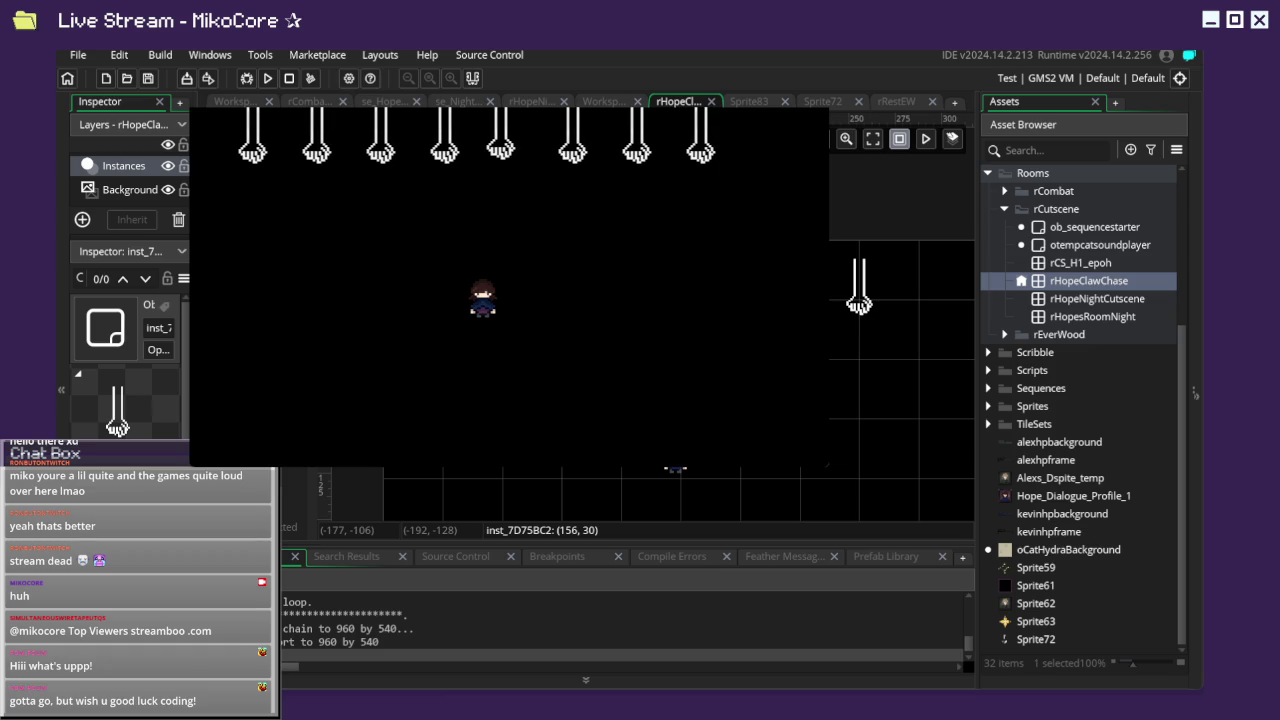
pyautogui.press('Left')
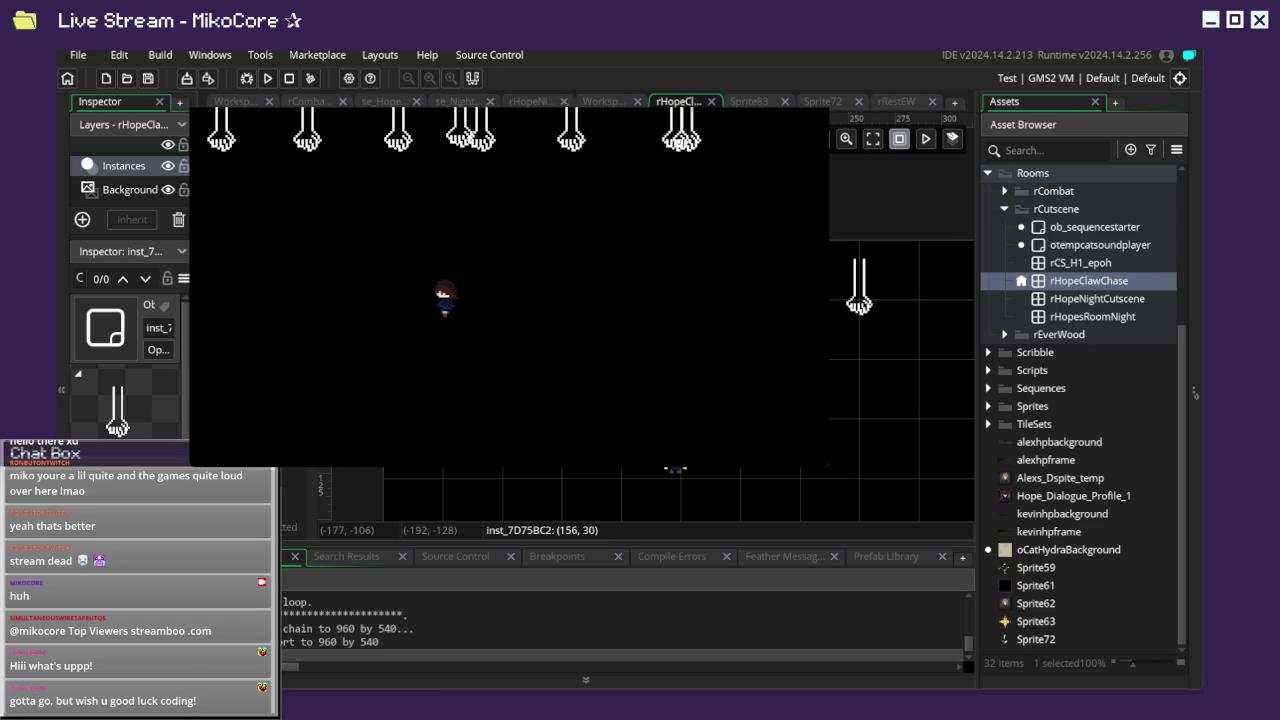
pyautogui.press('Right')
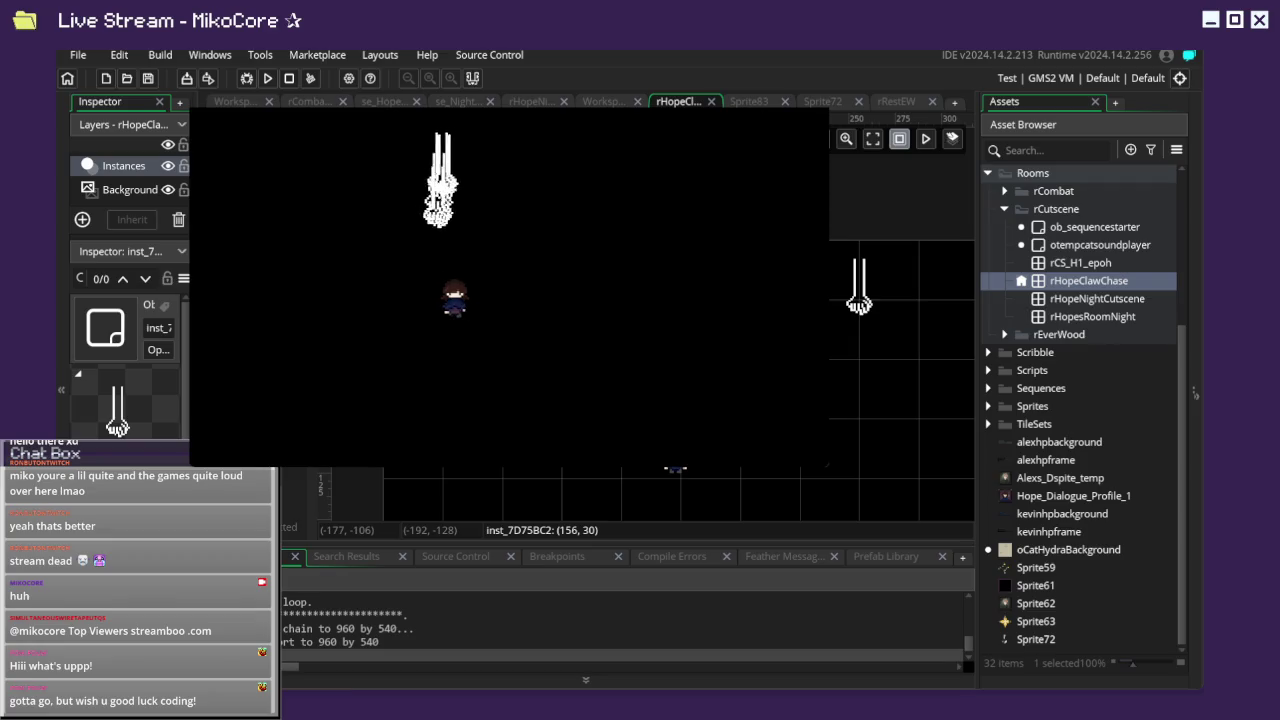
pyautogui.press('Left')
pyautogui.press('Right')
pyautogui.press('Left')
pyautogui.press('Right')
pyautogui.press('Down')
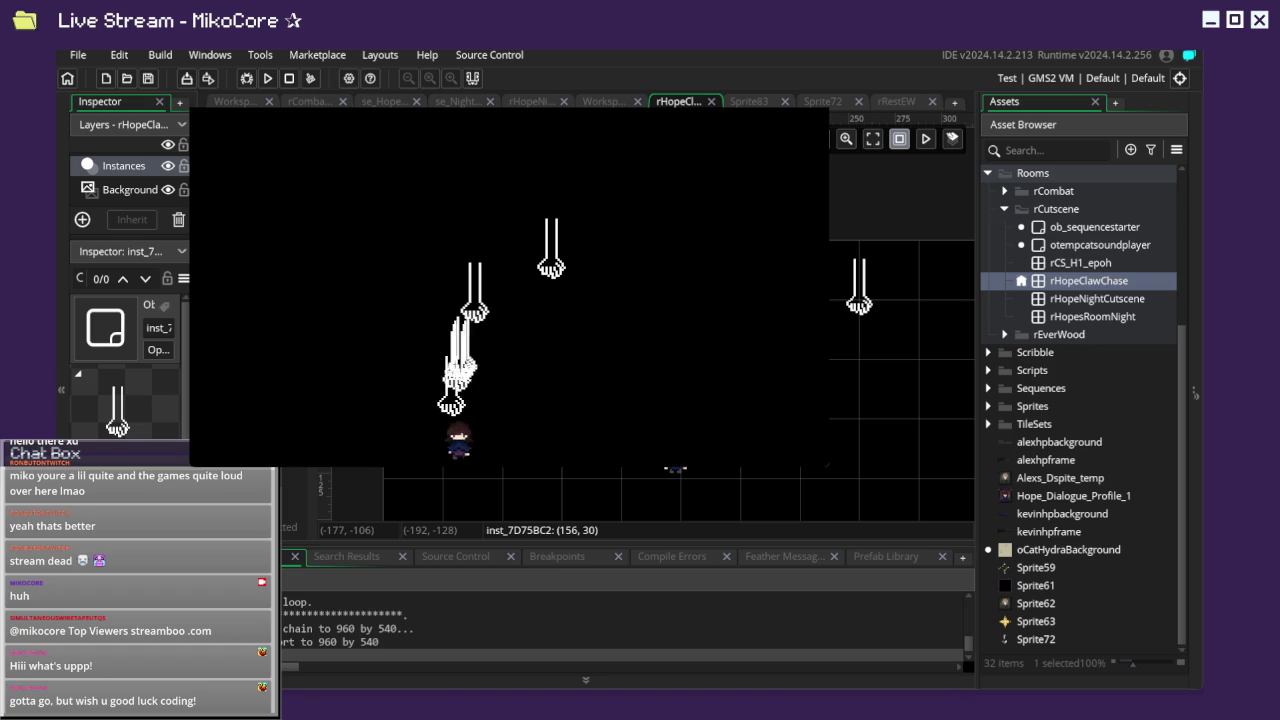
pyautogui.press('Right')
pyautogui.press('Up')
pyautogui.press('Left')
pyautogui.press('Down')
pyautogui.press('Right')
pyautogui.press('Up')
pyautogui.press('Escape')
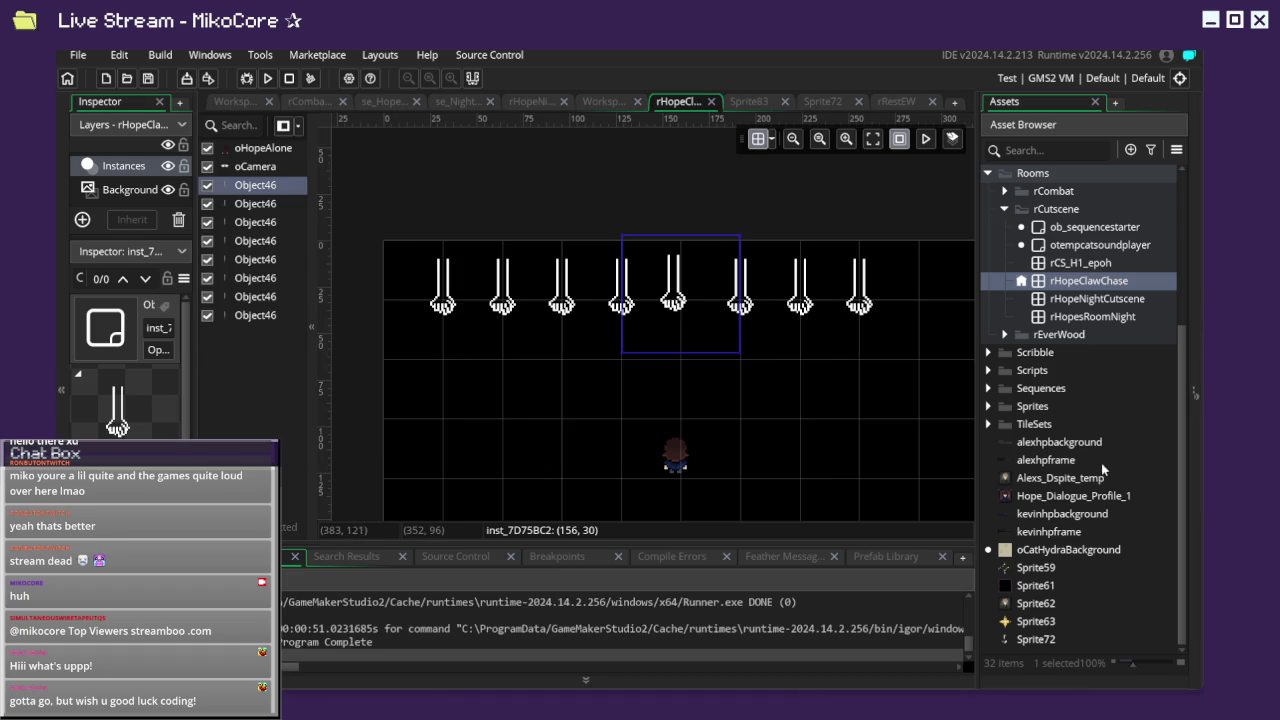
pyautogui.click(1045, 603)
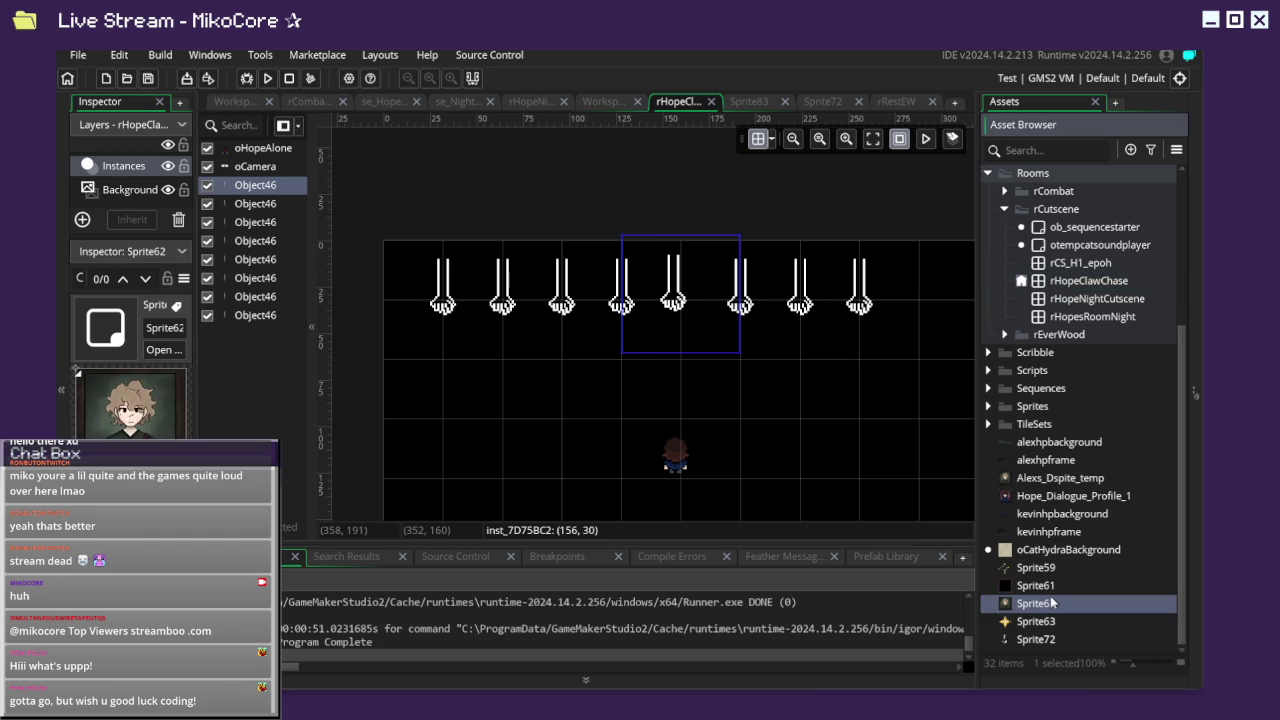
pyautogui.click(1052, 479)
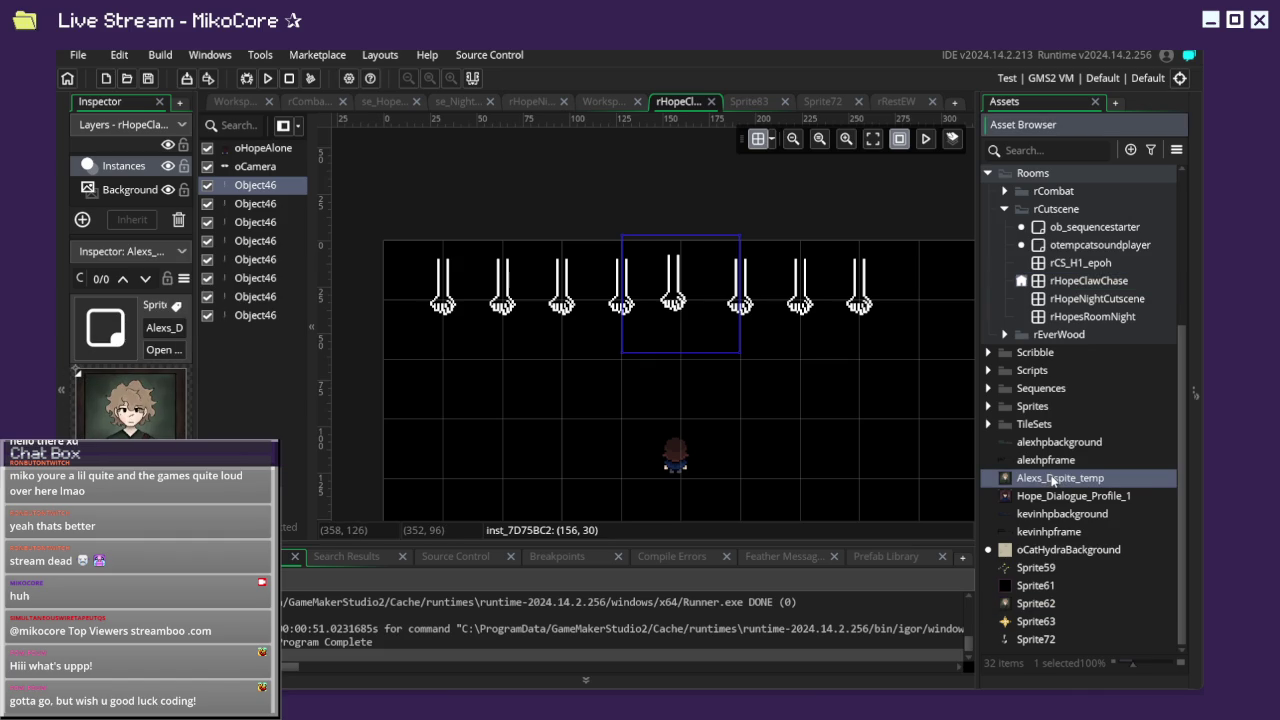
pyautogui.click(1021, 606)
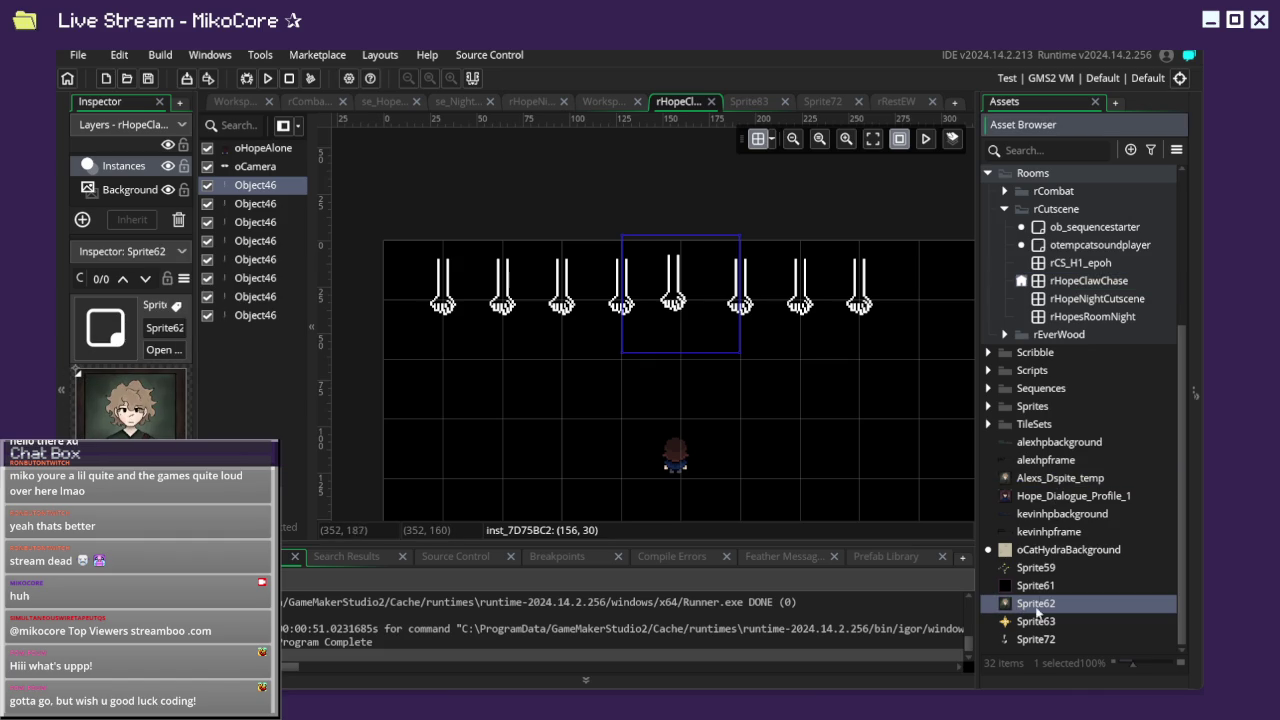
pyautogui.click(1012, 586)
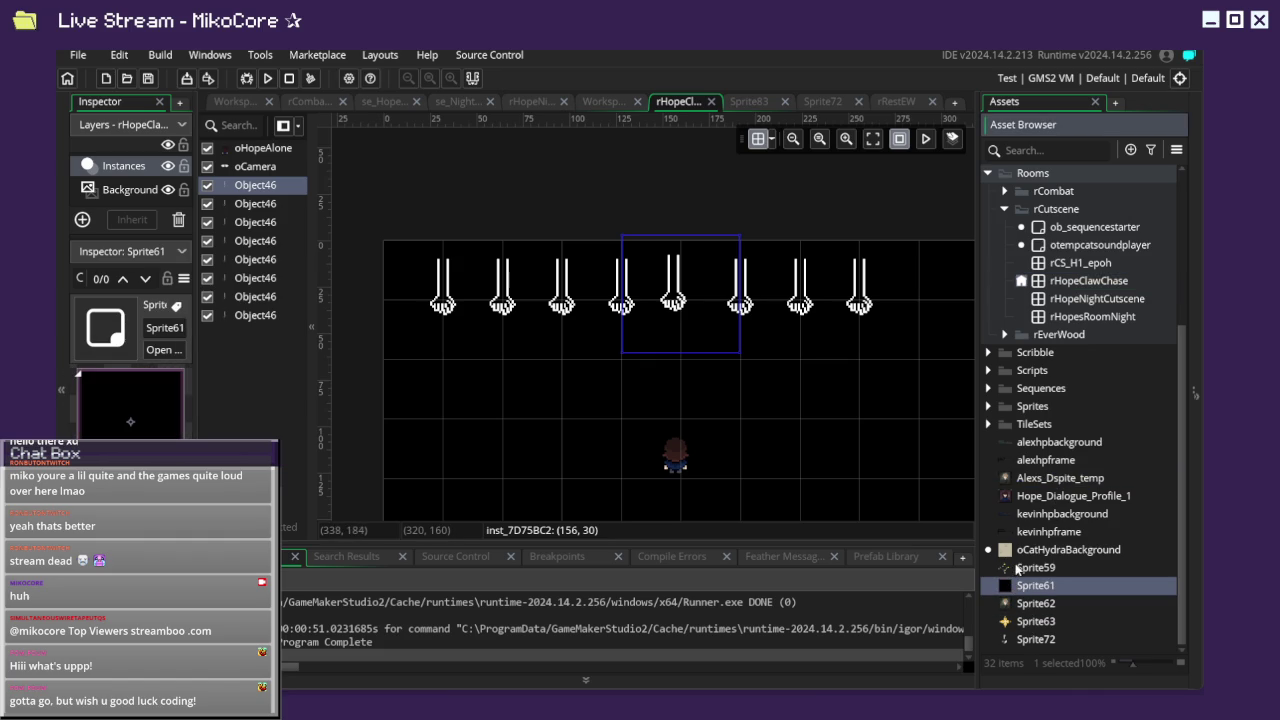
pyautogui.click(1017, 568)
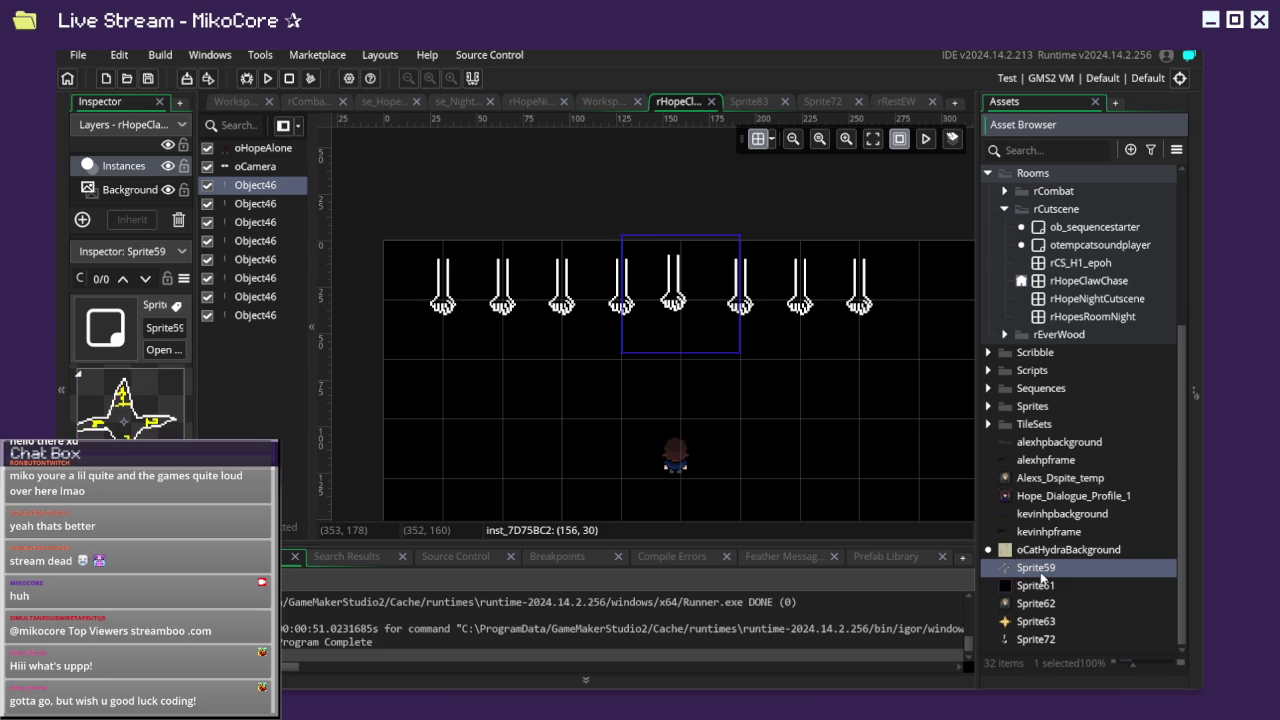
pyautogui.press('Delete')
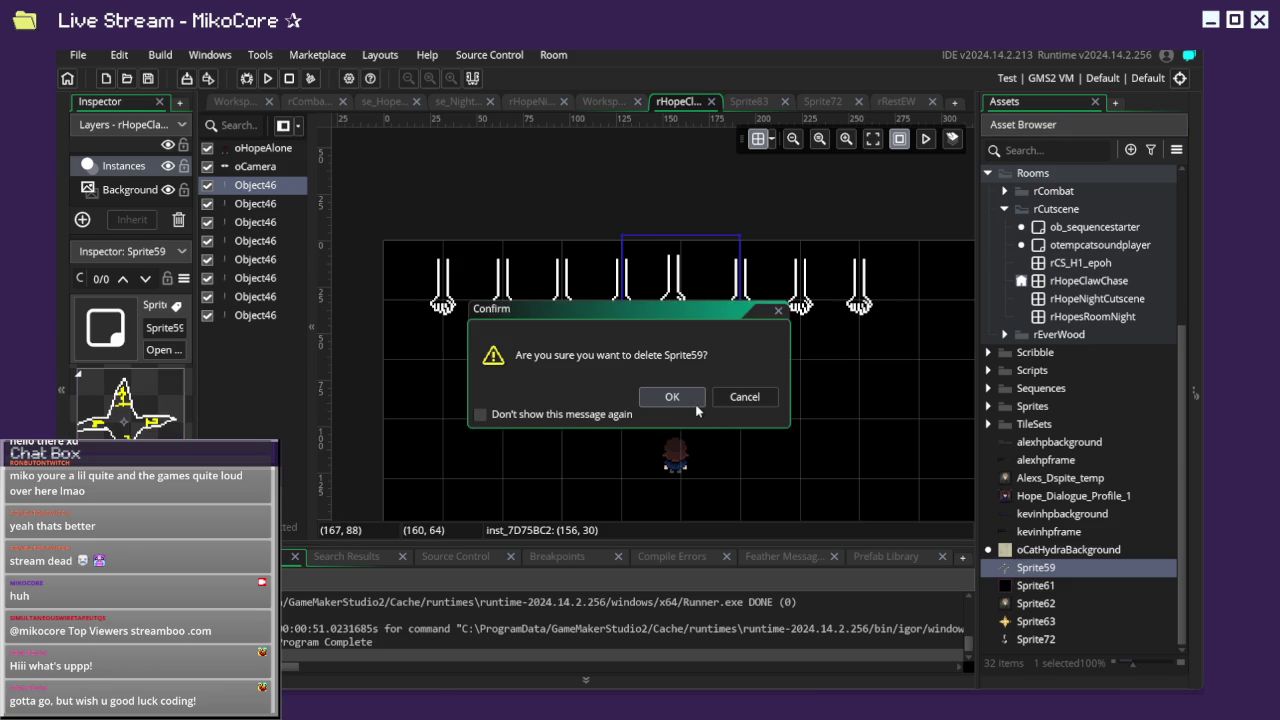
pyautogui.click(745, 396)
pyautogui.click(1008, 641)
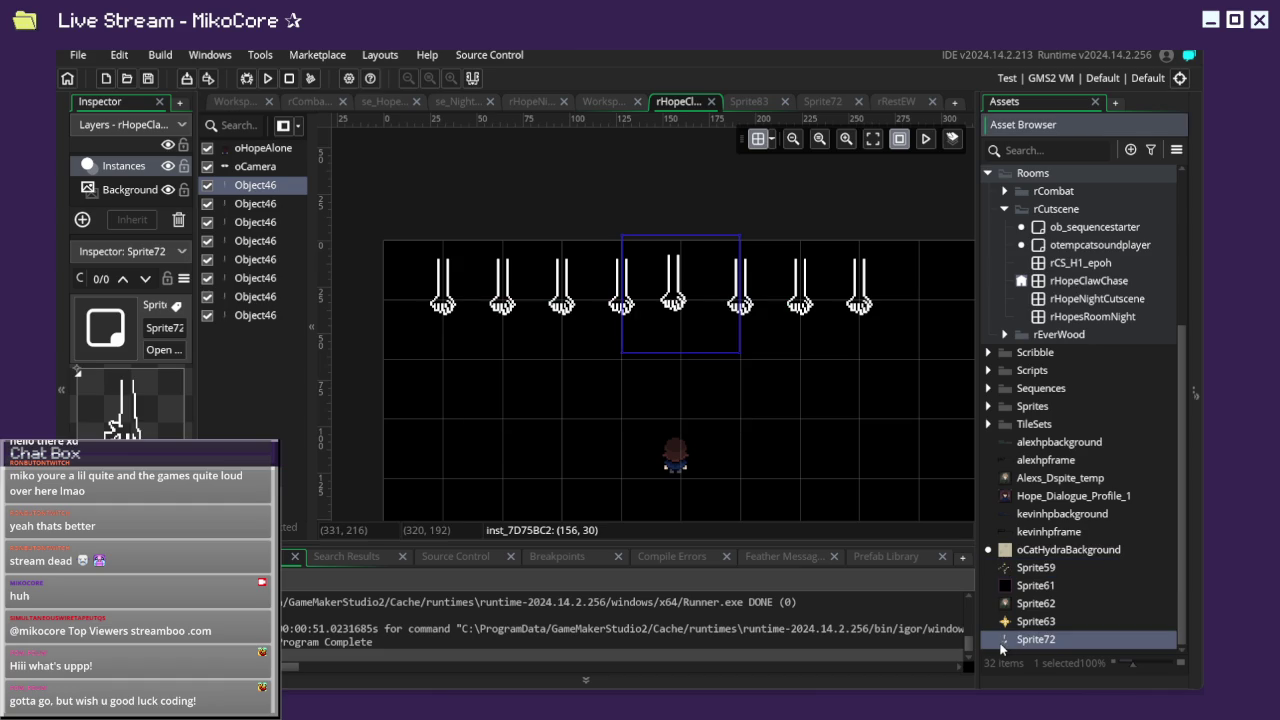
pyautogui.click(993, 657)
# Create a new asset group named temp random in the Asset Browser.
pyautogui.rightClick(993, 657)
pyautogui.moveTo(1020, 528)
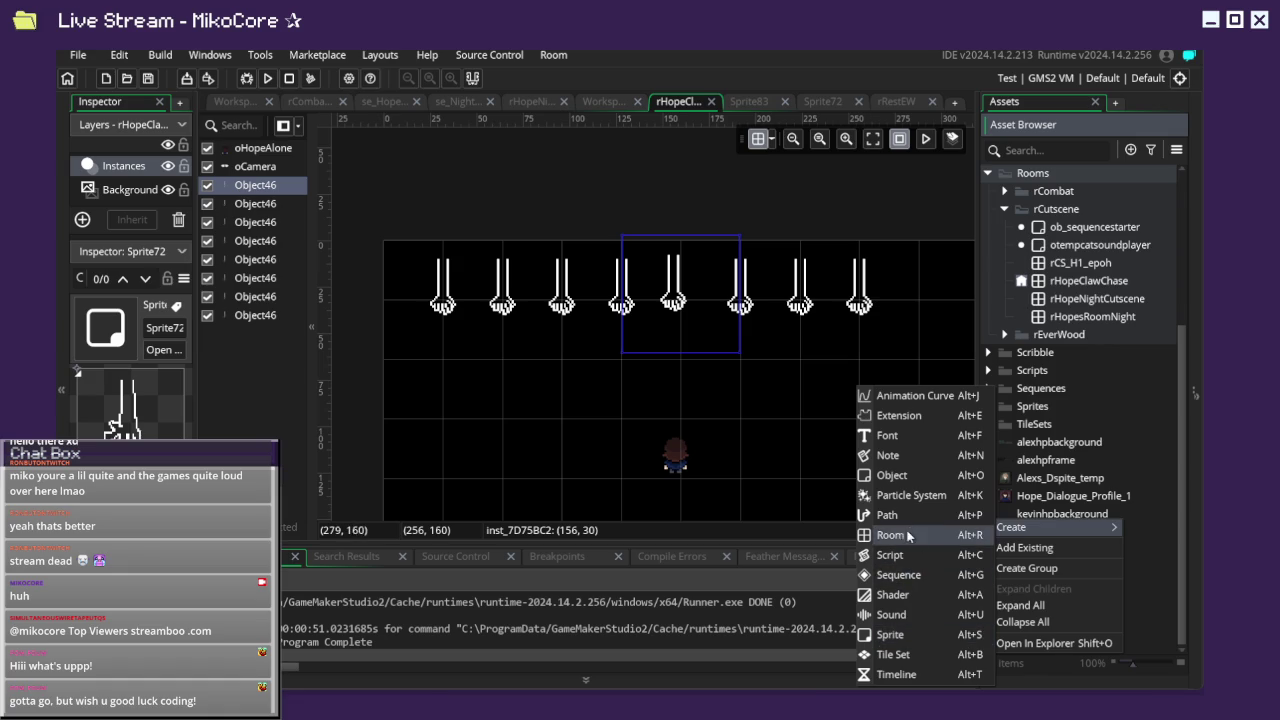
pyautogui.click(1026, 568)
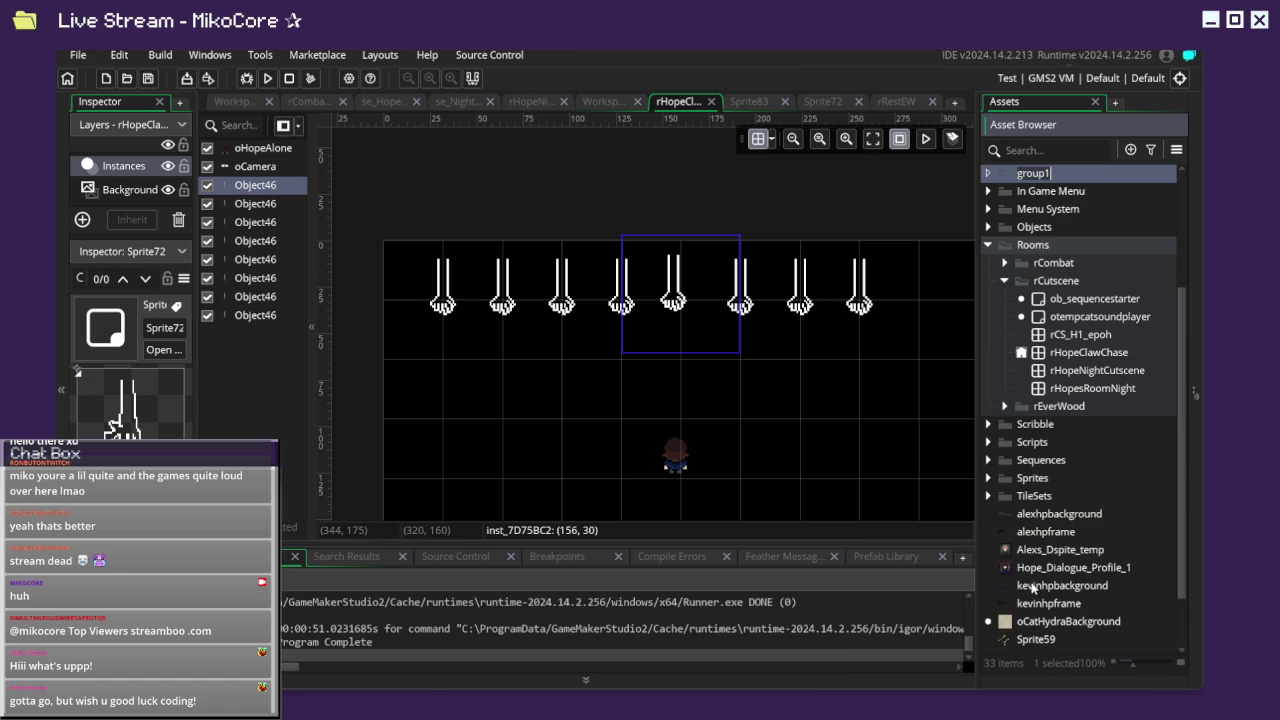
pyautogui.write('t')
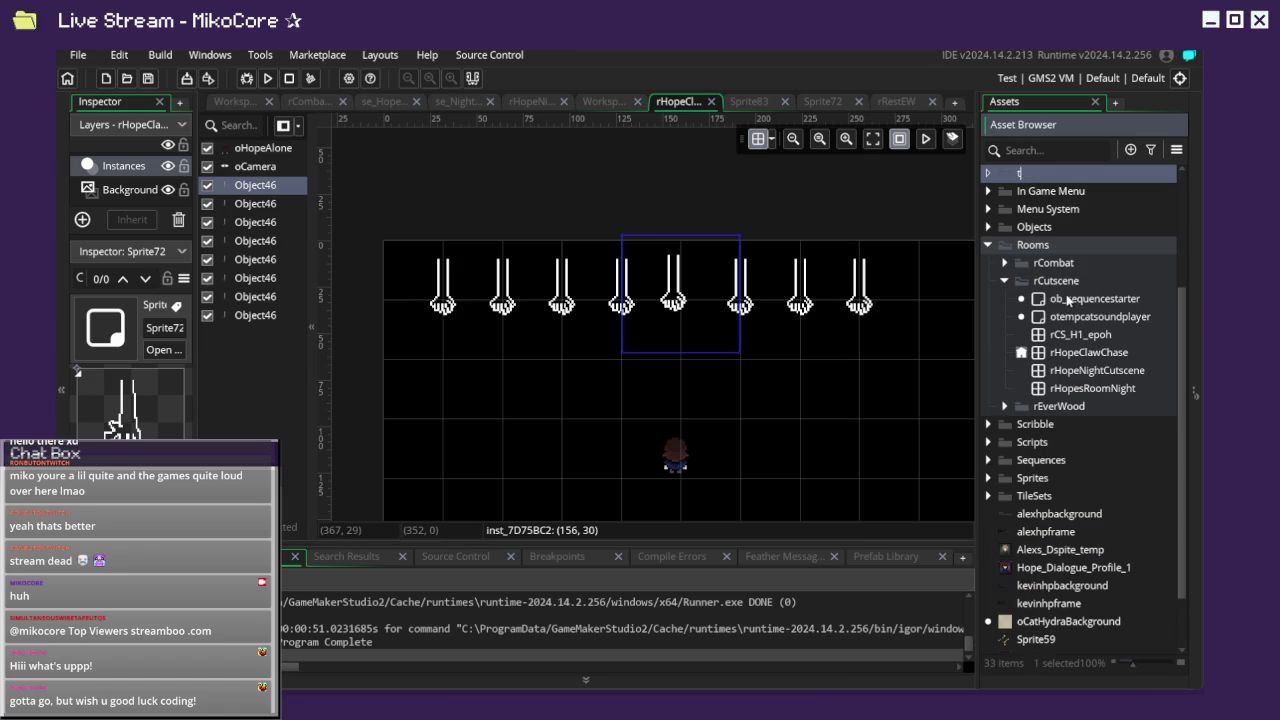
pyautogui.write('emp ran')
pyautogui.write('dom')
pyautogui.press('Return')
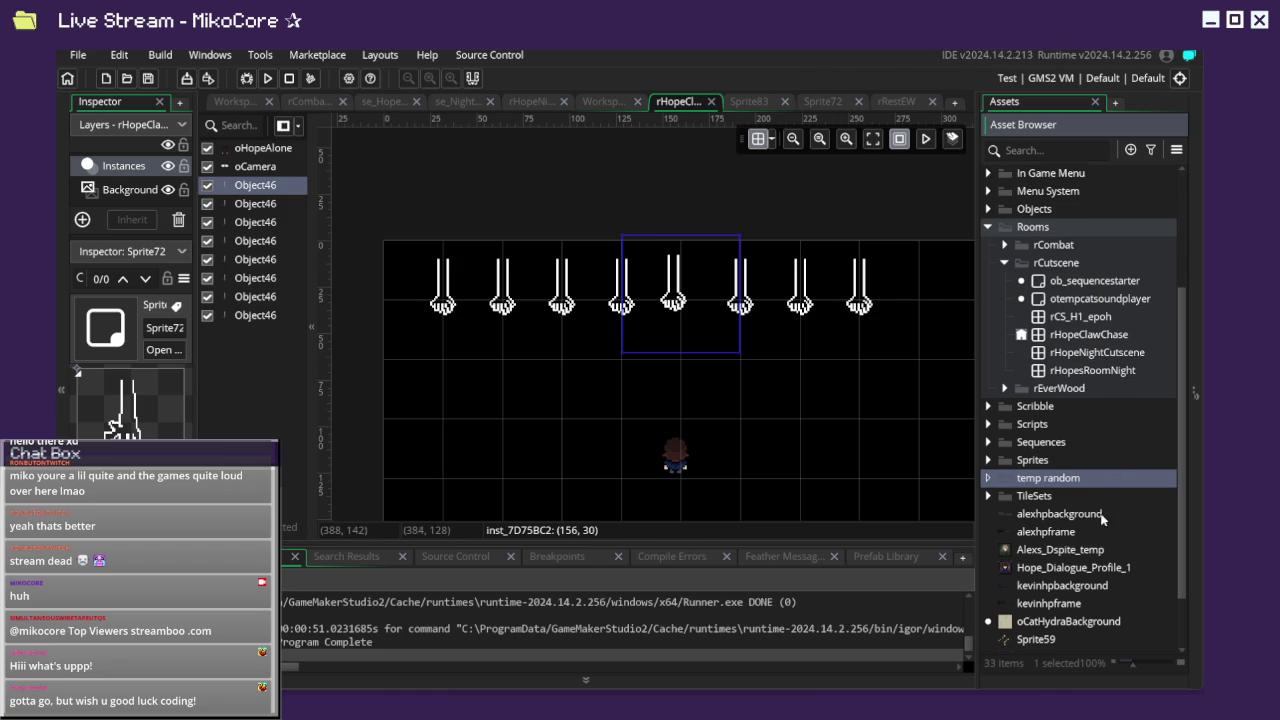
# Move Sprite62, Sprite72 and Sprite59 into the temp random group.
pyautogui.click(1100, 551)
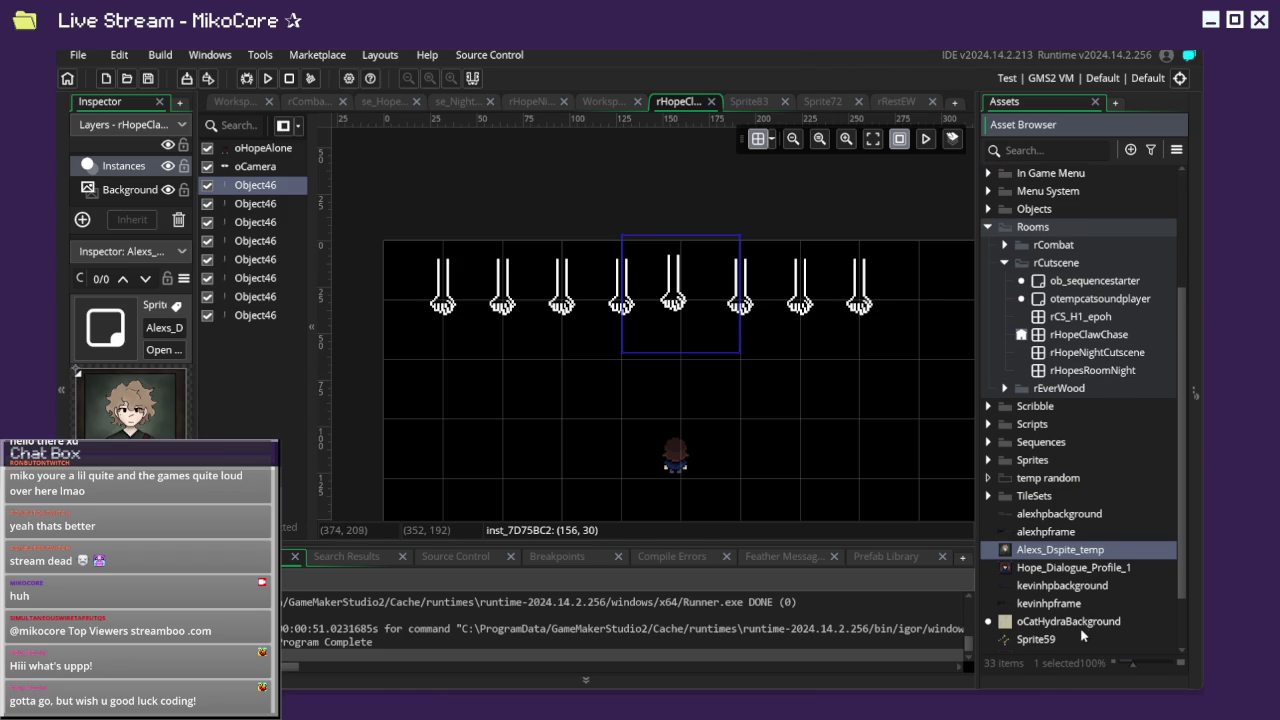
pyautogui.scroll(-2, 1080, 627)
pyautogui.click(1040, 604)
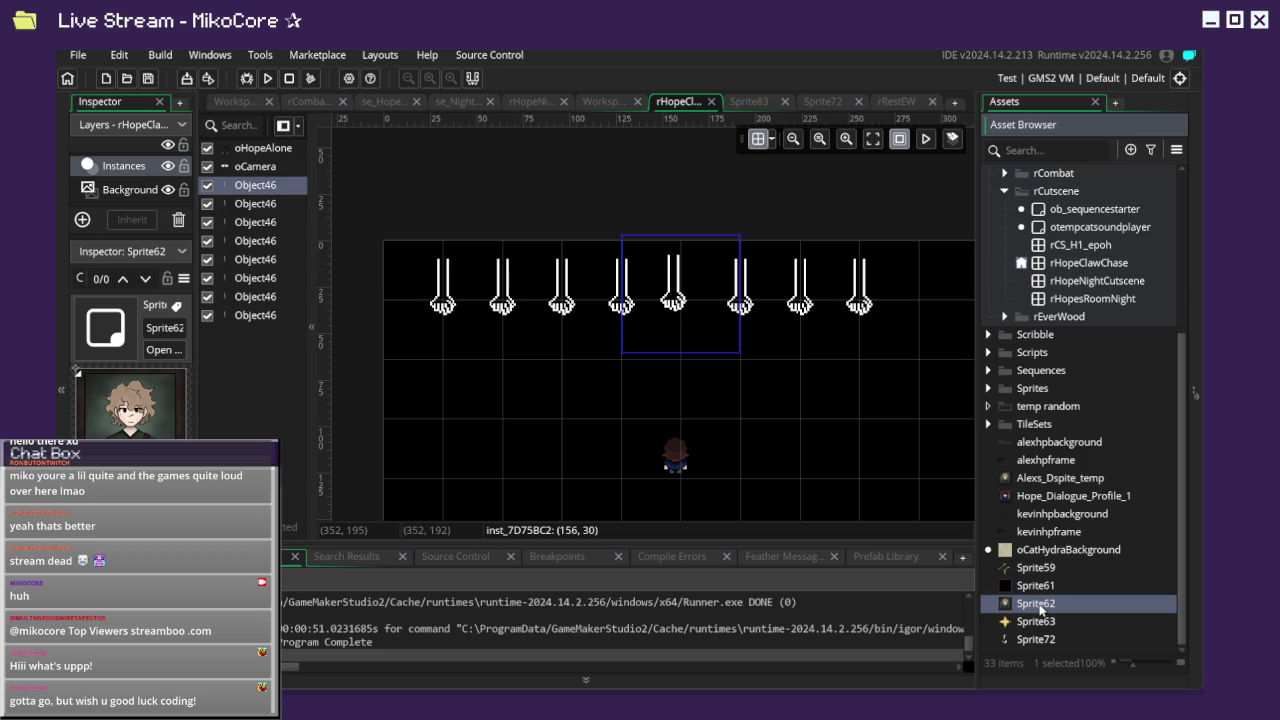
pyautogui.moveTo(1040, 610); pyautogui.dragTo(1075, 413)
pyautogui.click(1033, 641)
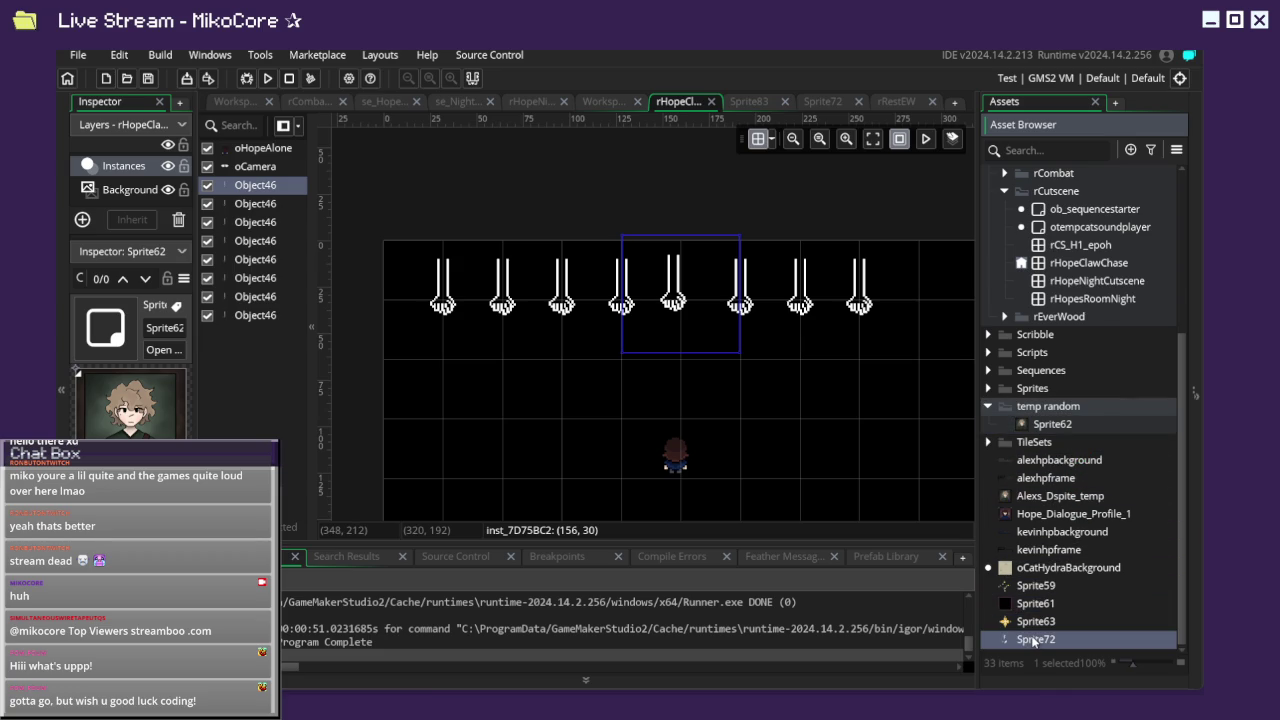
pyautogui.click(1031, 622)
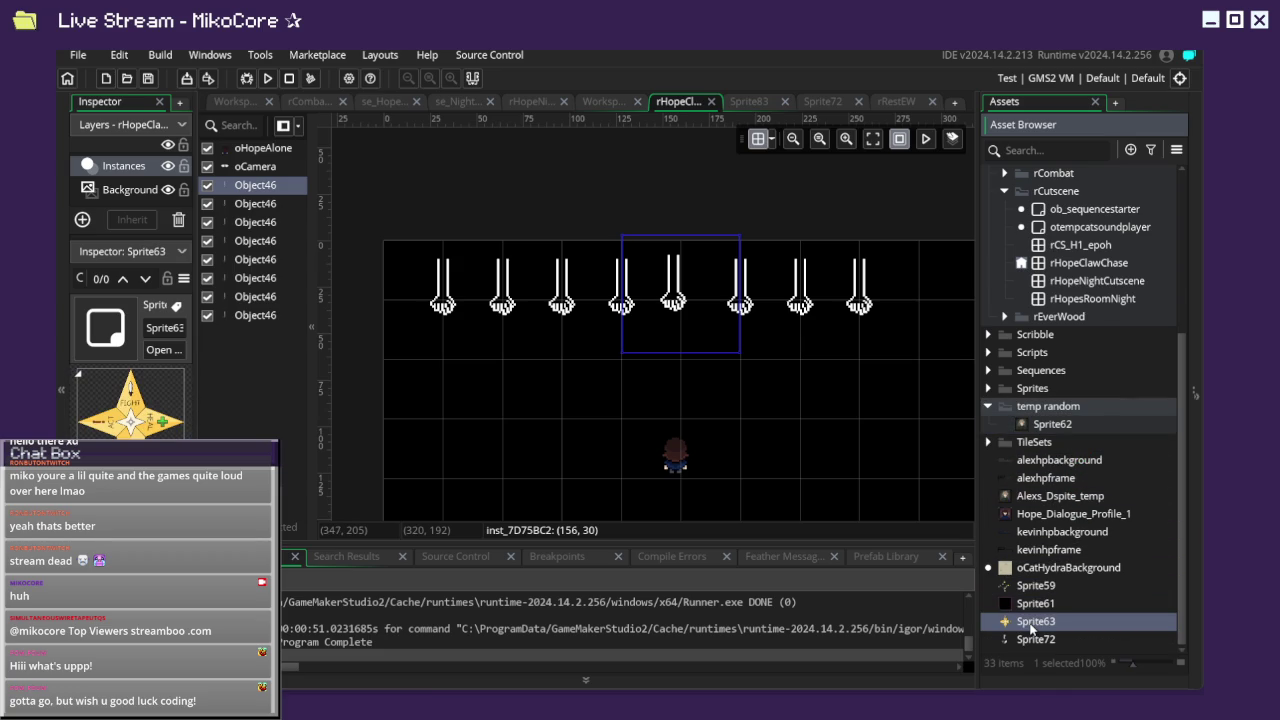
pyautogui.moveTo(1035, 646); pyautogui.dragTo(1046, 419)
pyautogui.click(1030, 605)
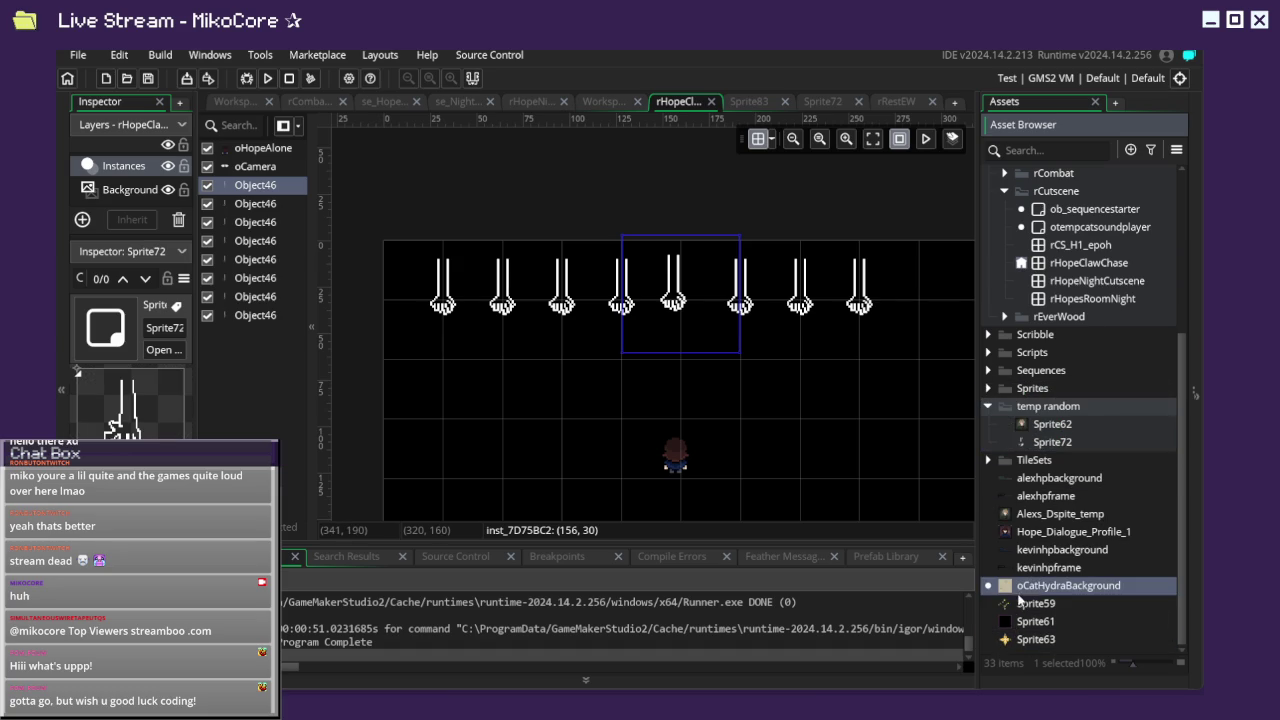
pyautogui.moveTo(1030, 605); pyautogui.dragTo(1055, 420)
# Inspect the kevinhpbackground, kevinhpframe and alexhpframe sprites, then select the TileSets group.
pyautogui.click(1041, 572)
pyautogui.click(1040, 588)
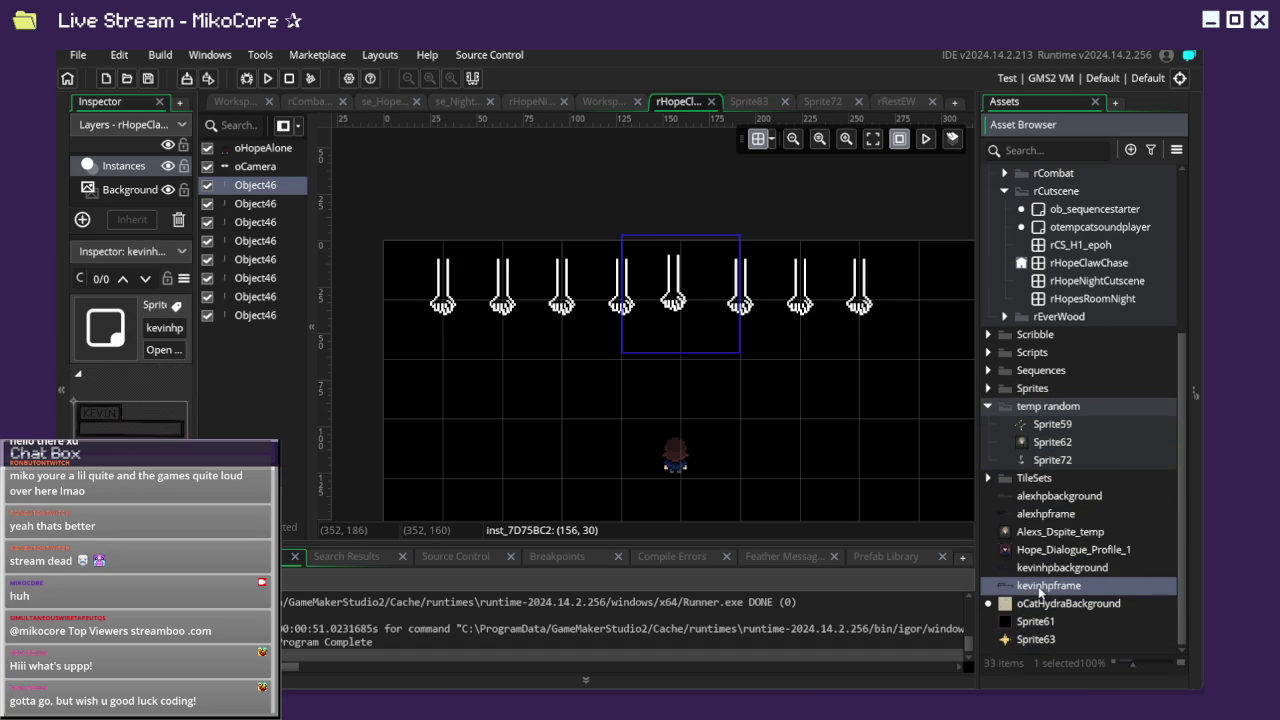
pyautogui.click(1053, 514)
pyautogui.click(1040, 478)
pyautogui.scroll(1, 1040, 372)
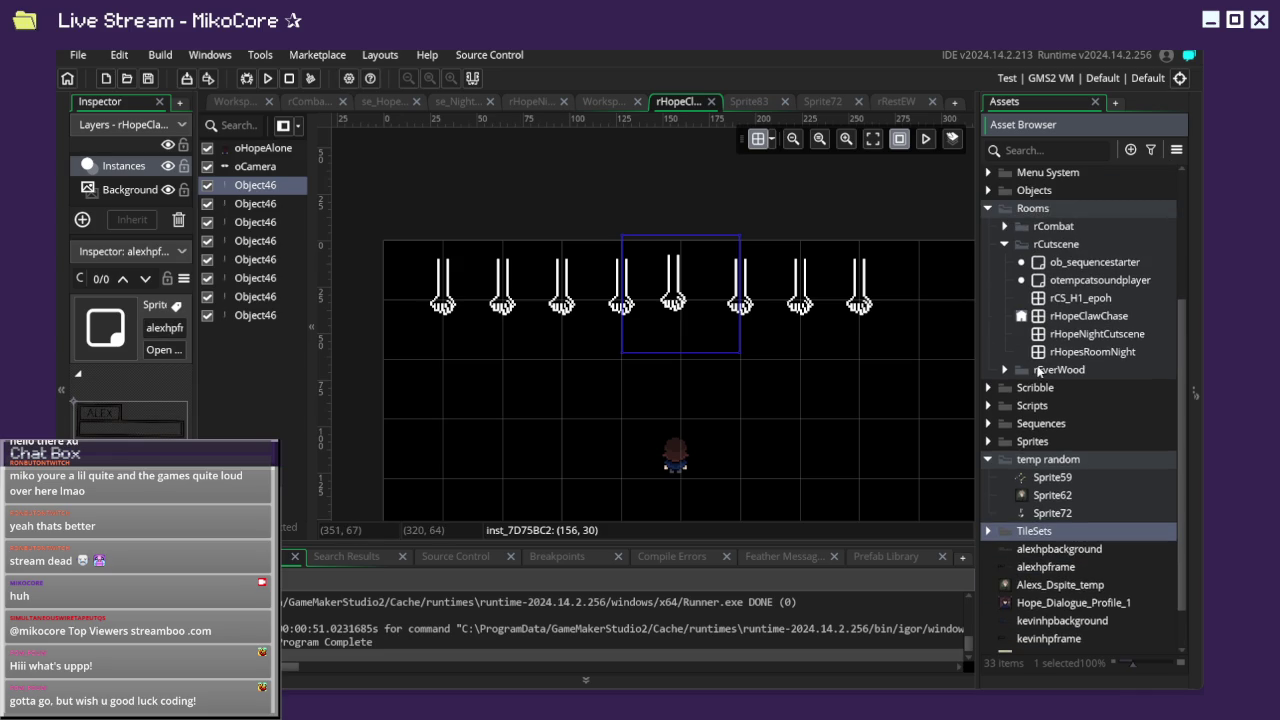
# Collapse the temp random and Rooms folders and expand Sprites.
pyautogui.click(985, 462)
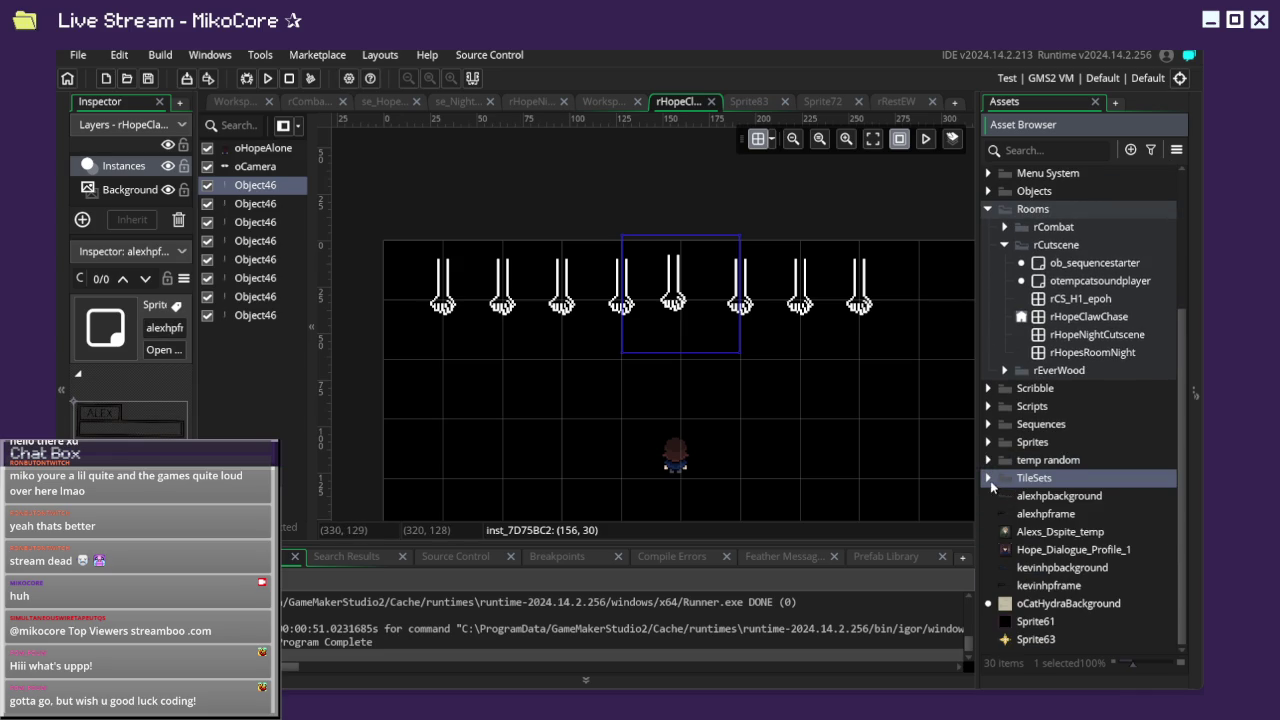
pyautogui.scroll(1, 998, 478)
pyautogui.click(989, 238)
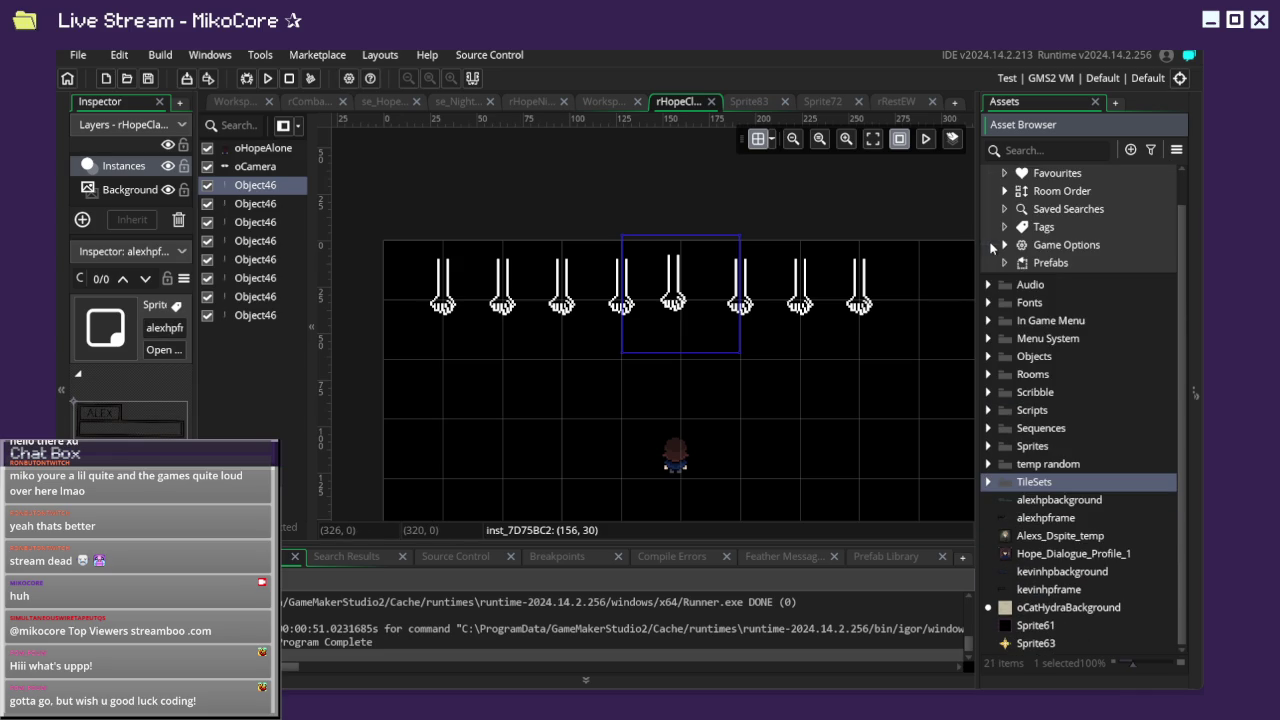
pyautogui.click(989, 447)
pyautogui.scroll(-1, 995, 450)
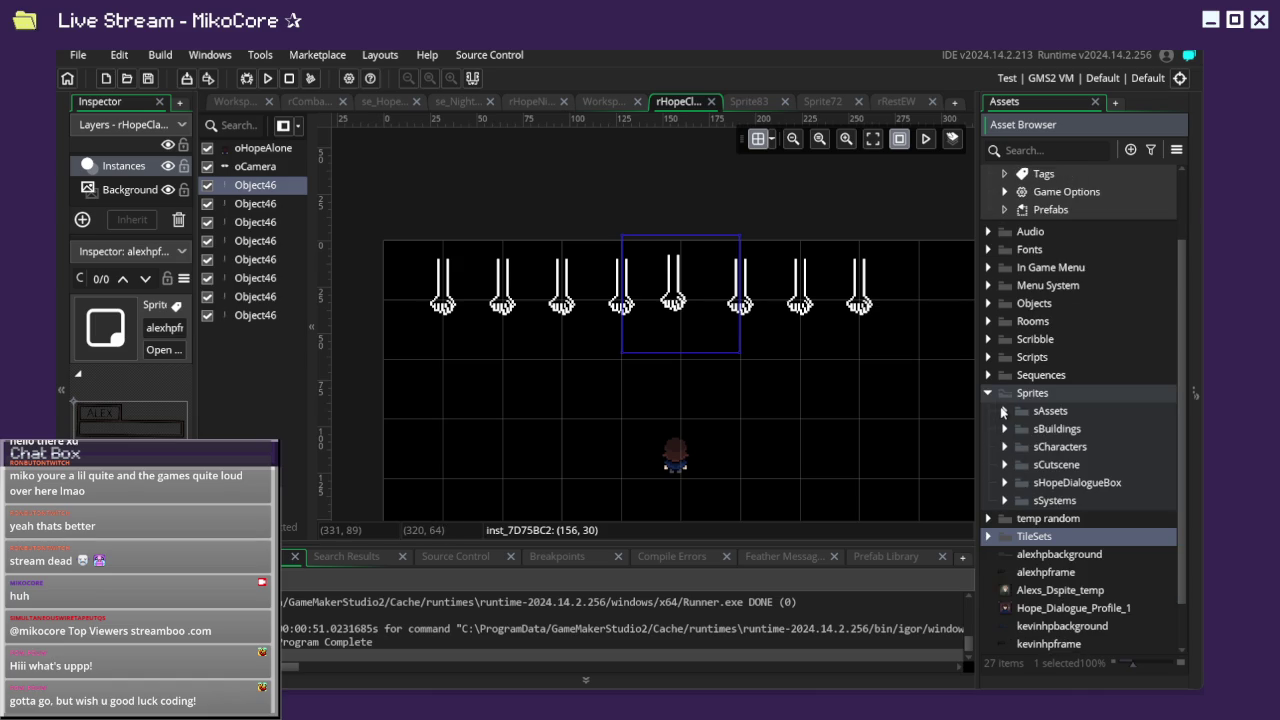
# Browse the sAssets, sEverwood and sShadows folders, then collapse them again.
pyautogui.click(1004, 411)
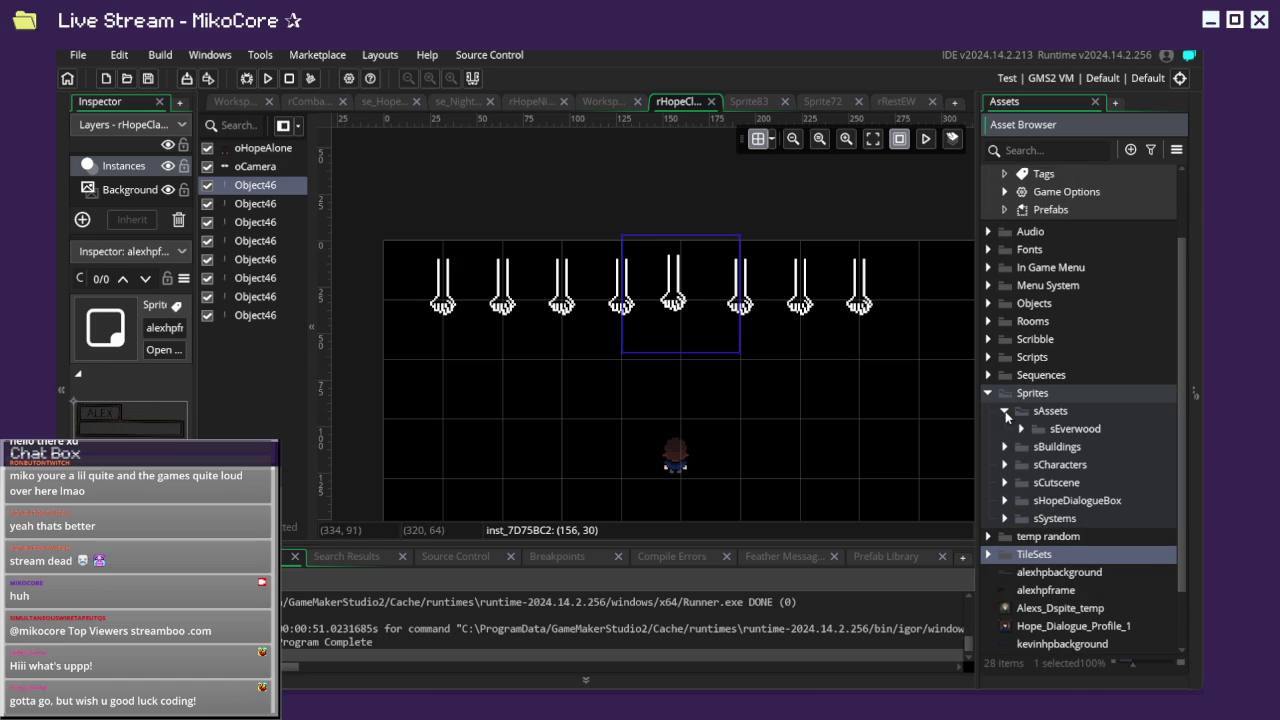
pyautogui.click(1005, 412)
pyautogui.click(1005, 412)
pyautogui.click(1005, 412)
pyautogui.click(1005, 412)
pyautogui.click(1022, 429)
pyautogui.click(1038, 447)
pyautogui.click(1038, 447)
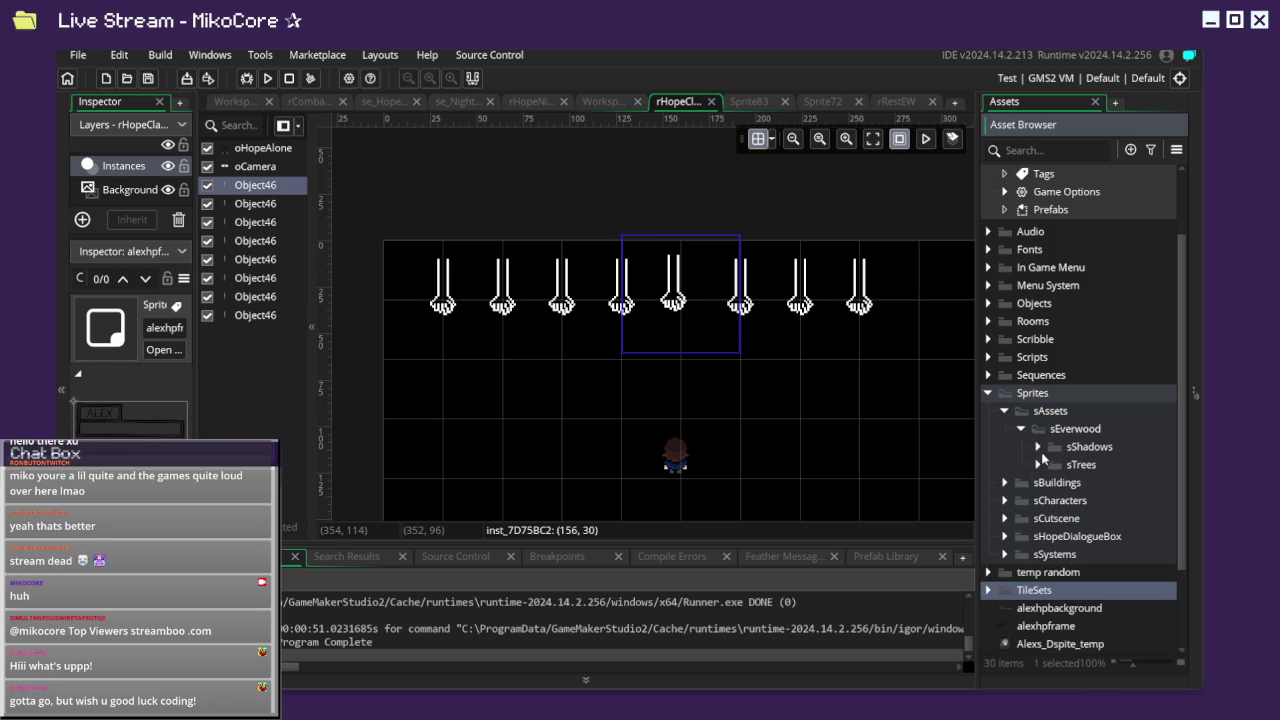
pyautogui.click(1021, 429)
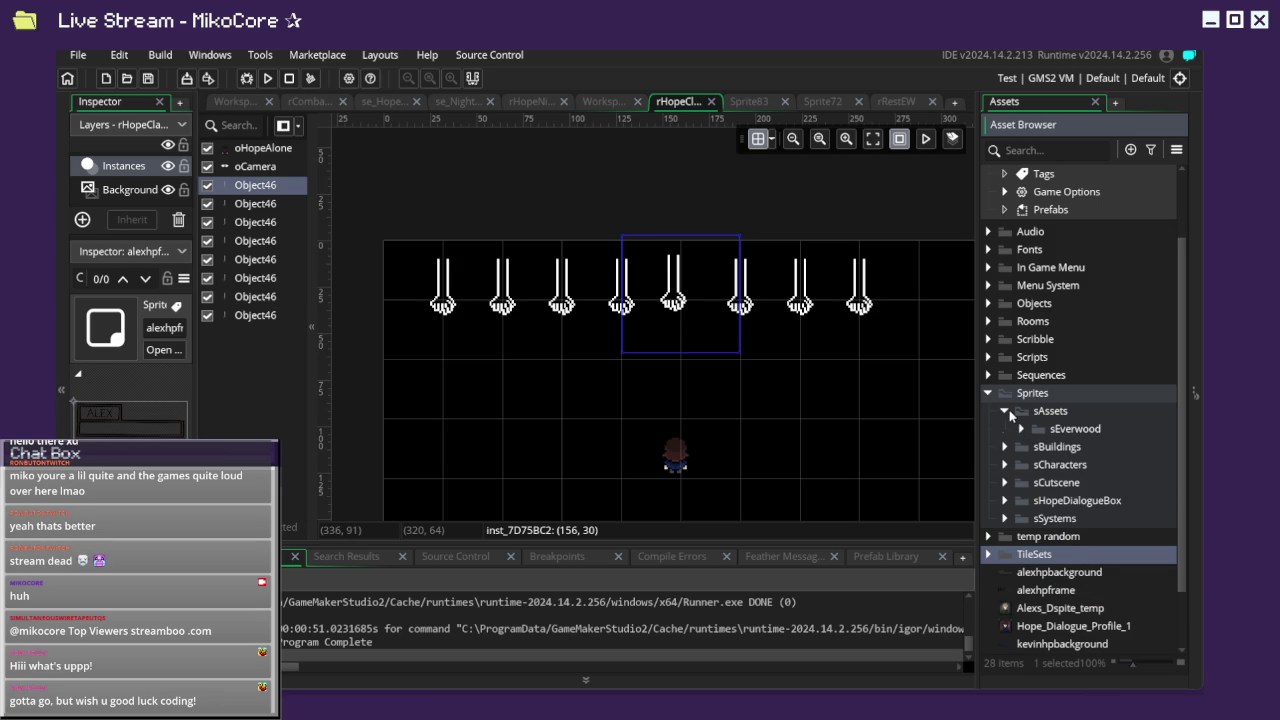
pyautogui.click(1008, 412)
# Expand sSystems to show its subfolders and select it.
pyautogui.scroll(-1, 1018, 485)
pyautogui.click(1008, 473)
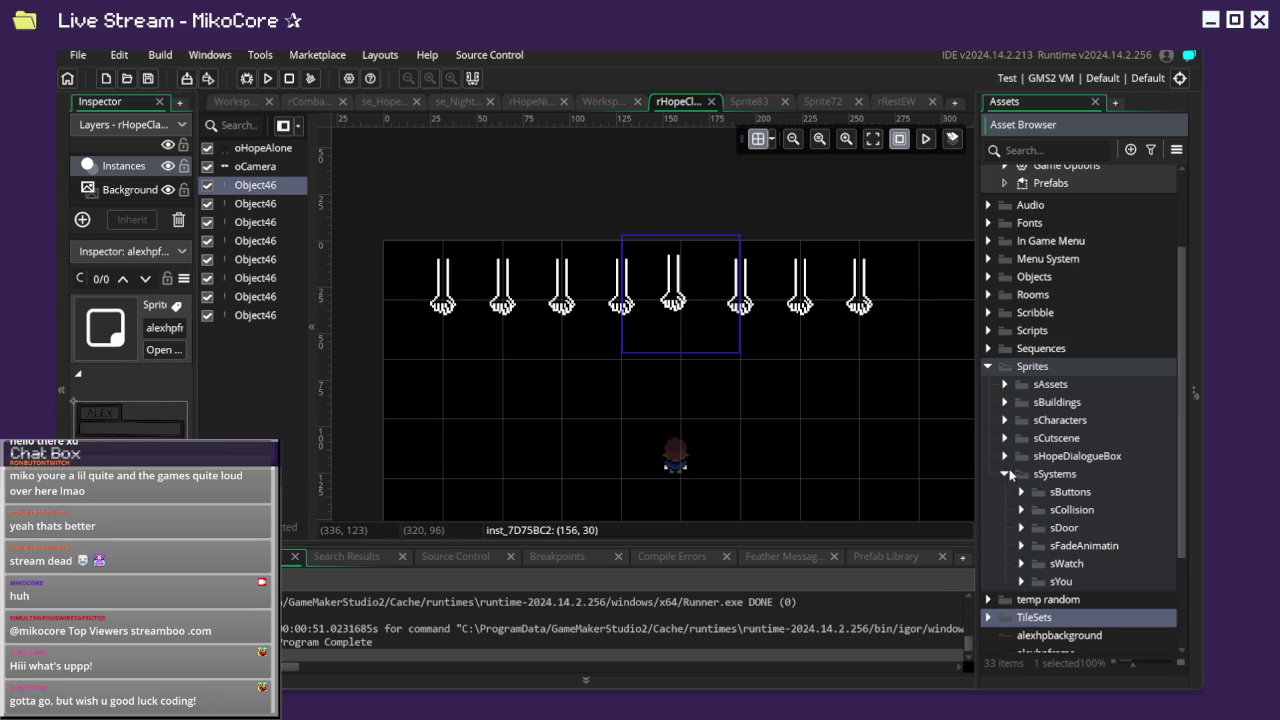
pyautogui.click(1031, 477)
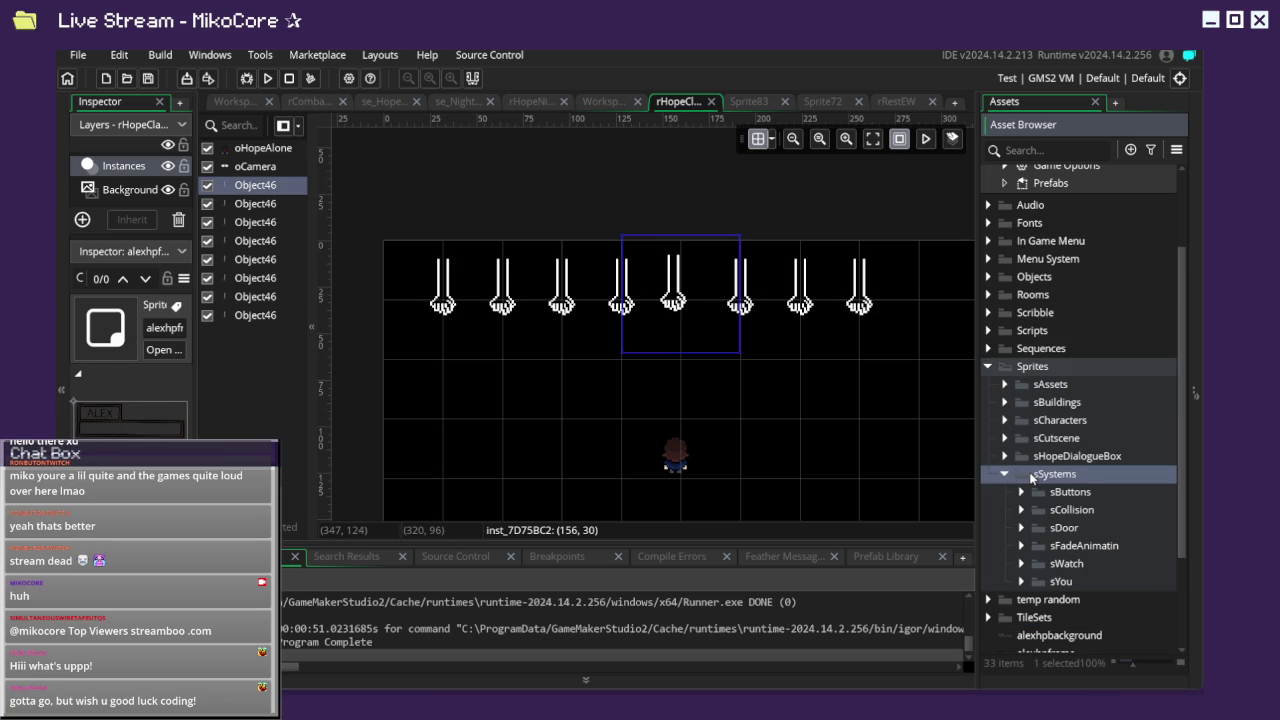
# Create a group named sHPbars inside sSystems.
pyautogui.rightClick(1031, 477)
pyautogui.moveTo(1015, 207)
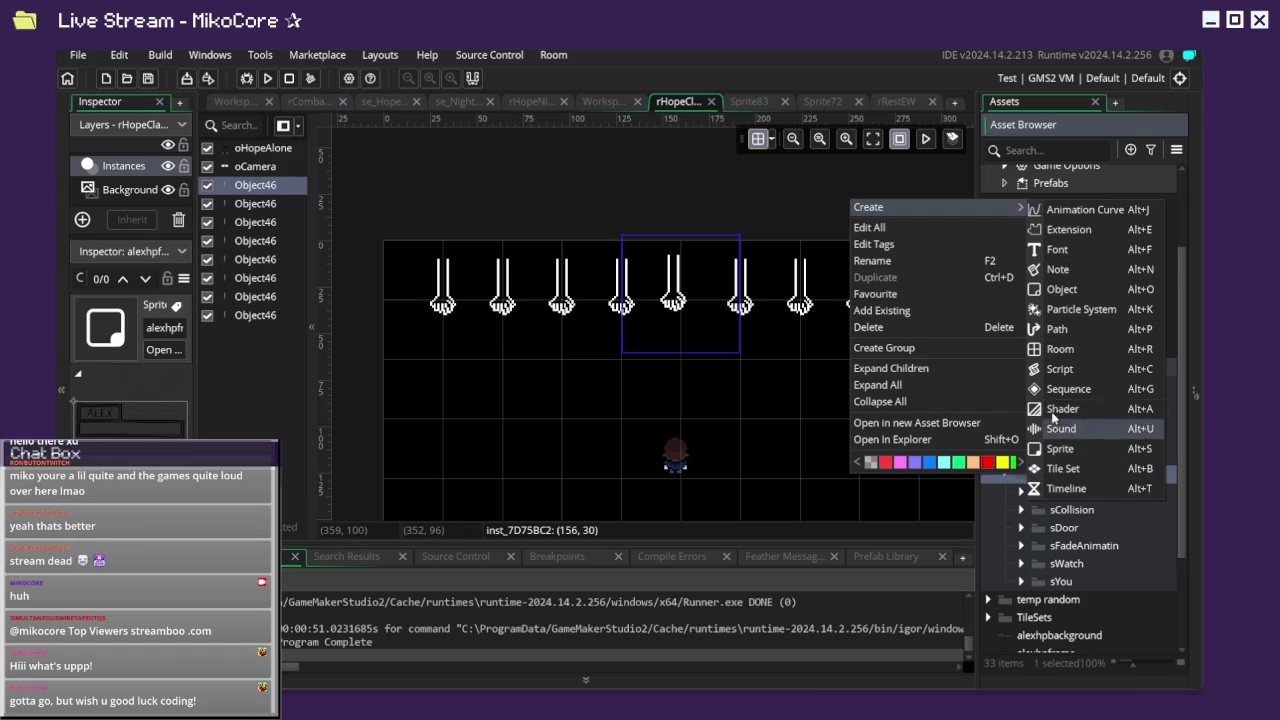
pyautogui.click(890, 348)
pyautogui.write('sHPbar')
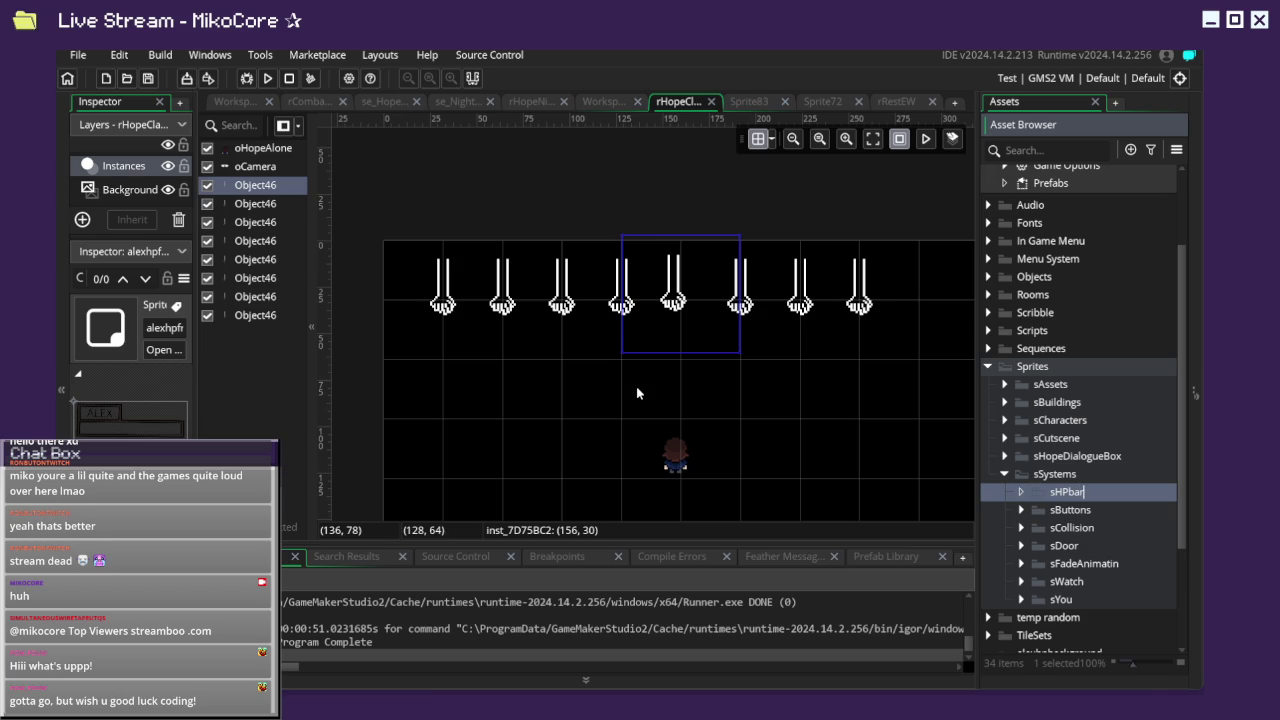
pyautogui.write('s')
pyautogui.press('Return')
# Add an sHPbarH group inside sHPbars.
pyautogui.scroll(-1, 1050, 555)
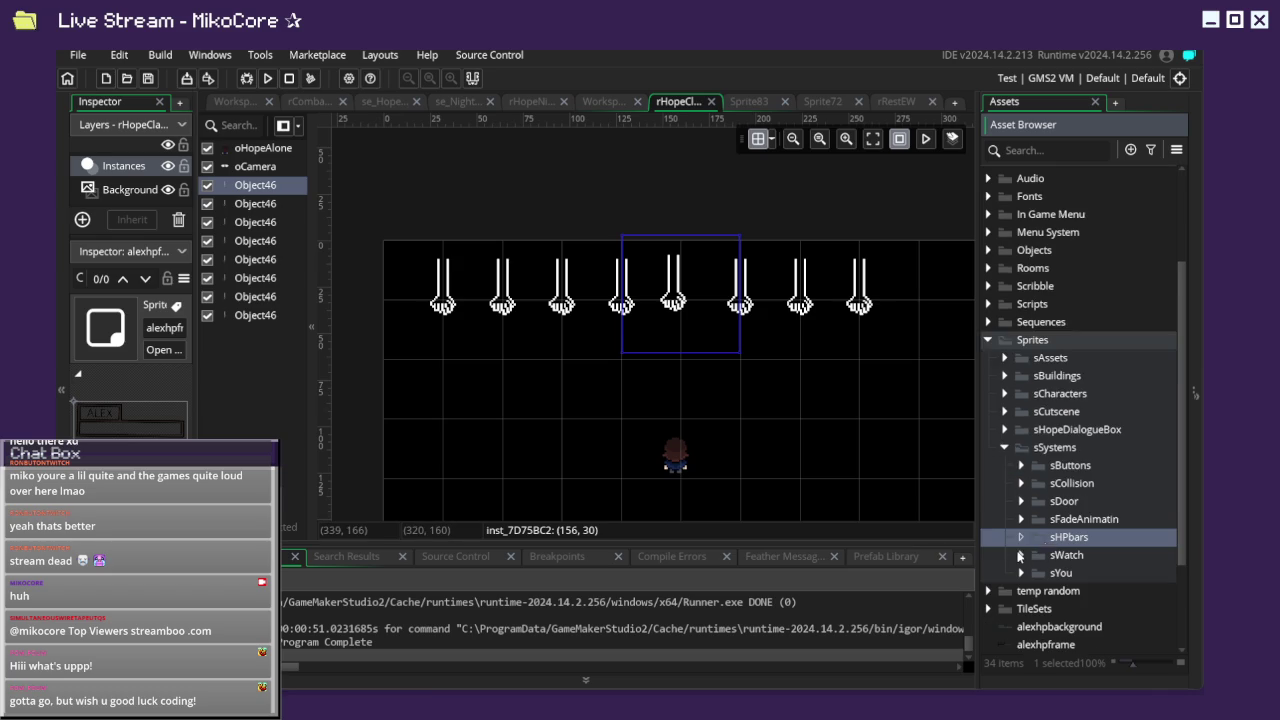
pyautogui.rightClick(1047, 546)
pyautogui.moveTo(960, 274)
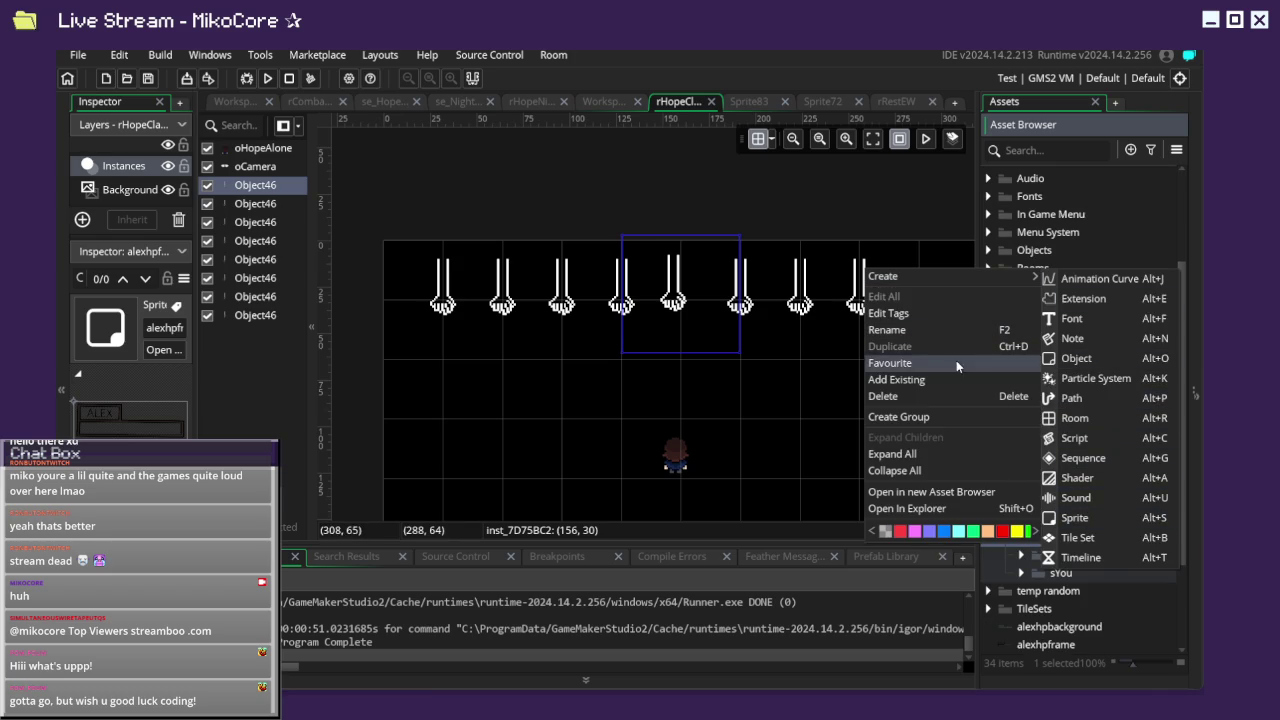
pyautogui.click(916, 416)
pyautogui.write('sHPbarH')
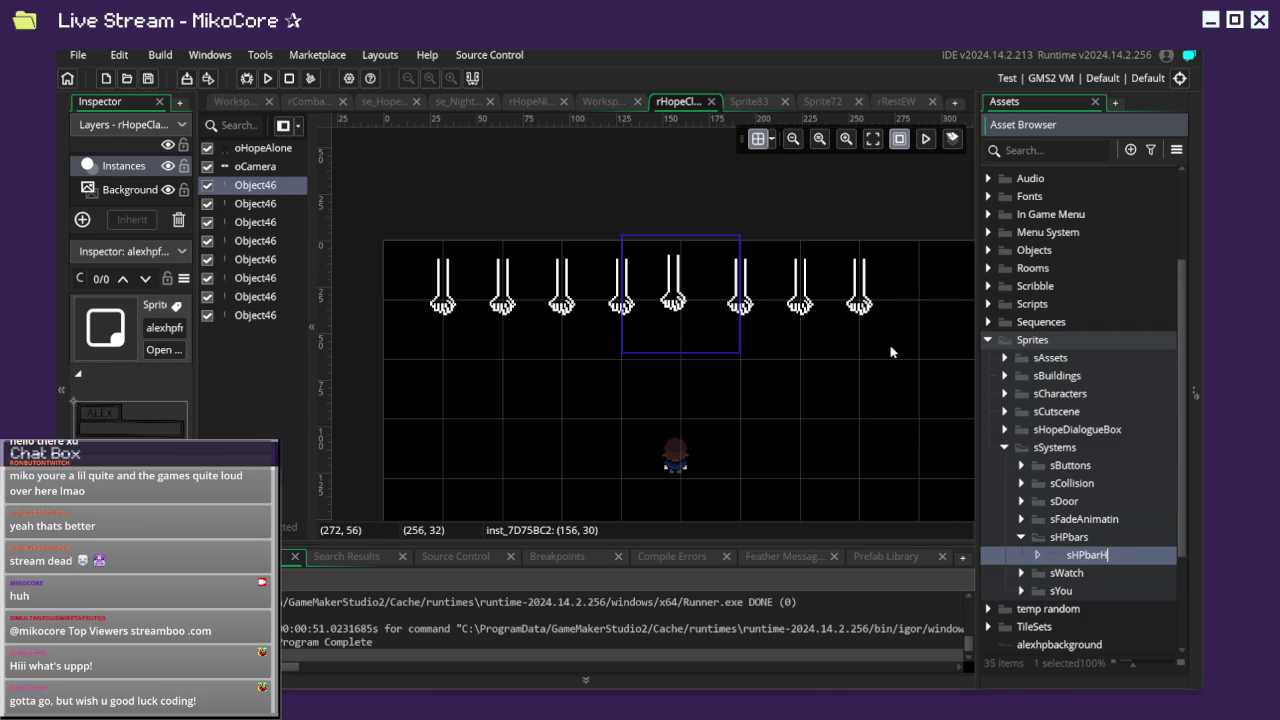
pyautogui.press('Return')
# Add an sHPbarK group inside sHPbars.
pyautogui.rightClick(1115, 560)
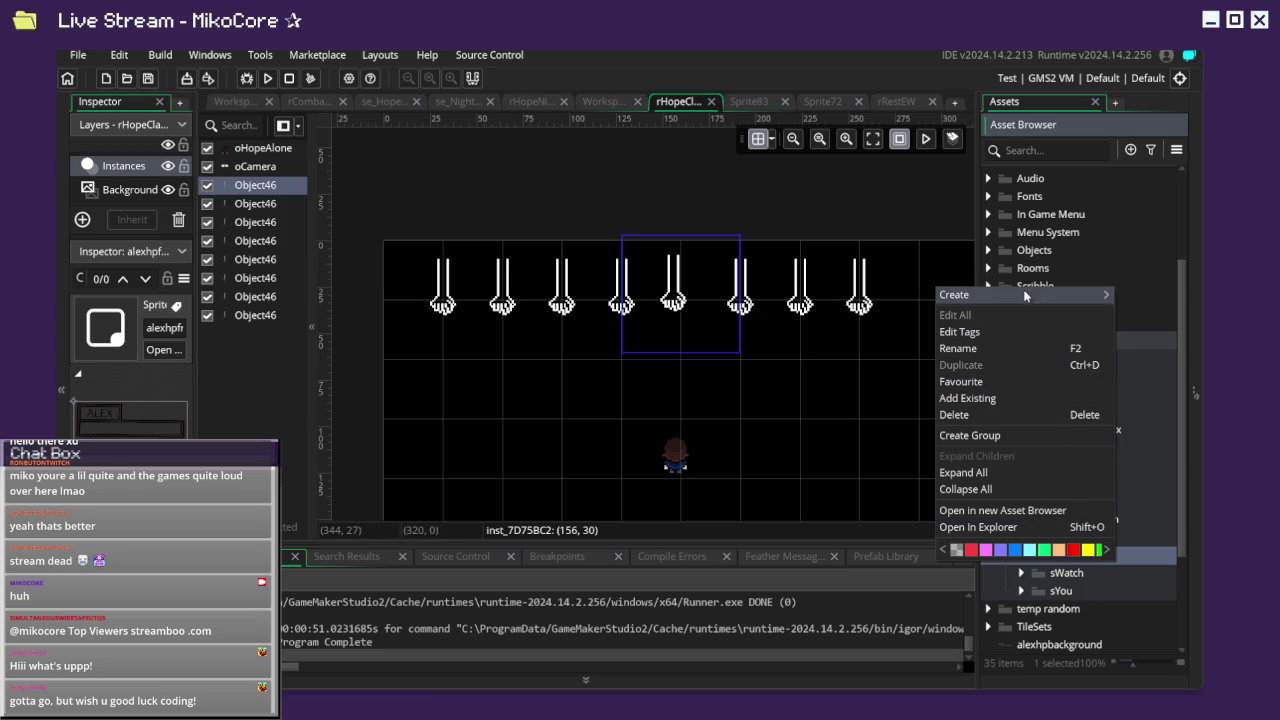
pyautogui.click(1148, 540)
pyautogui.rightClick(1148, 540)
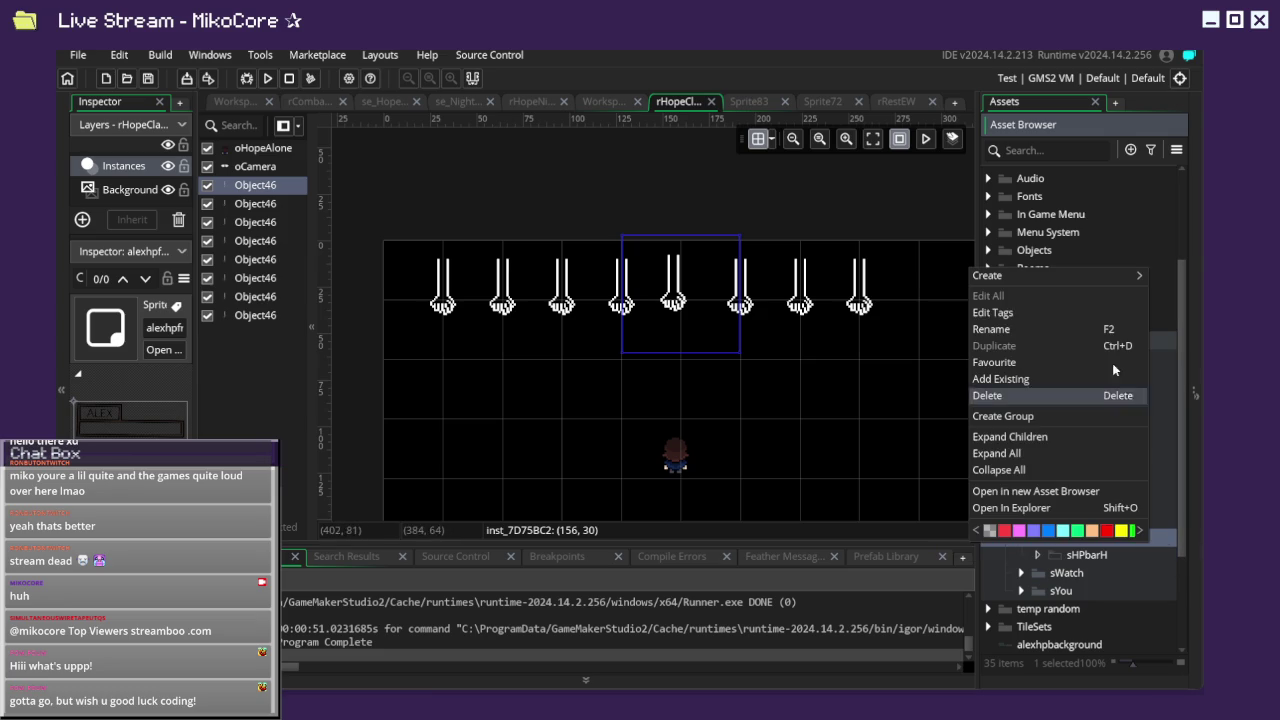
pyautogui.moveTo(1056, 284)
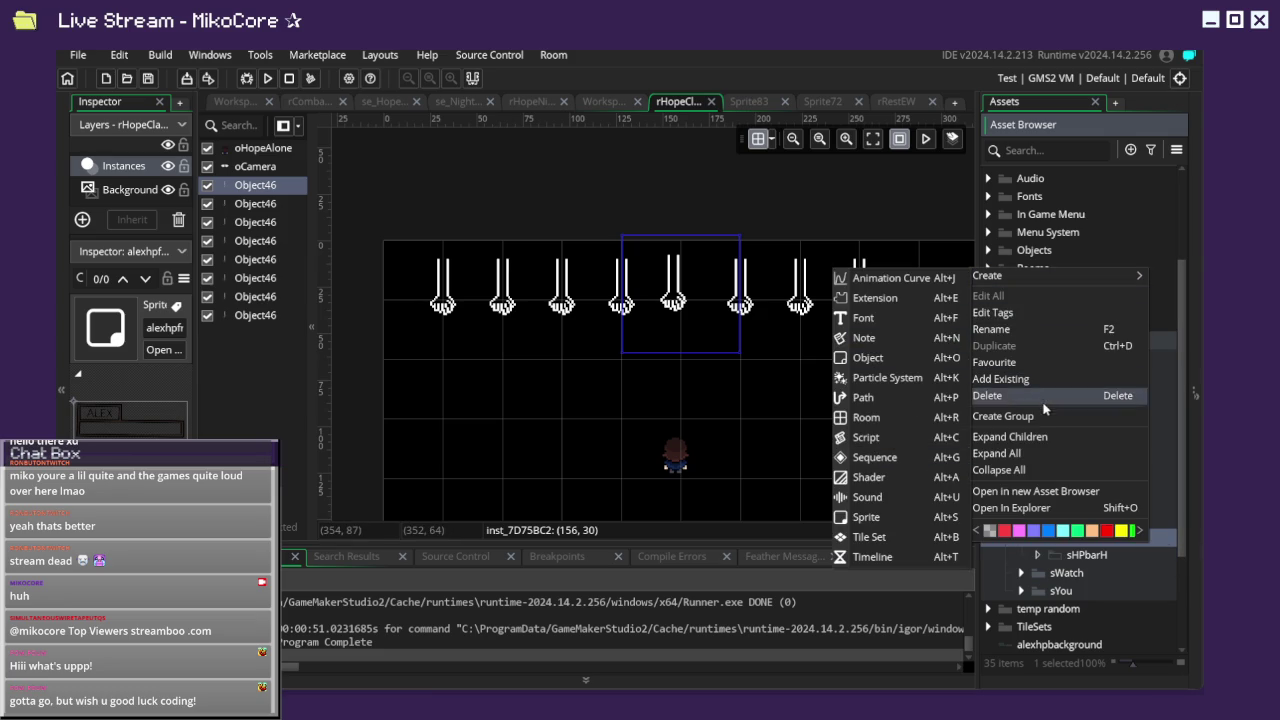
pyautogui.click(1003, 416)
pyautogui.write('s')
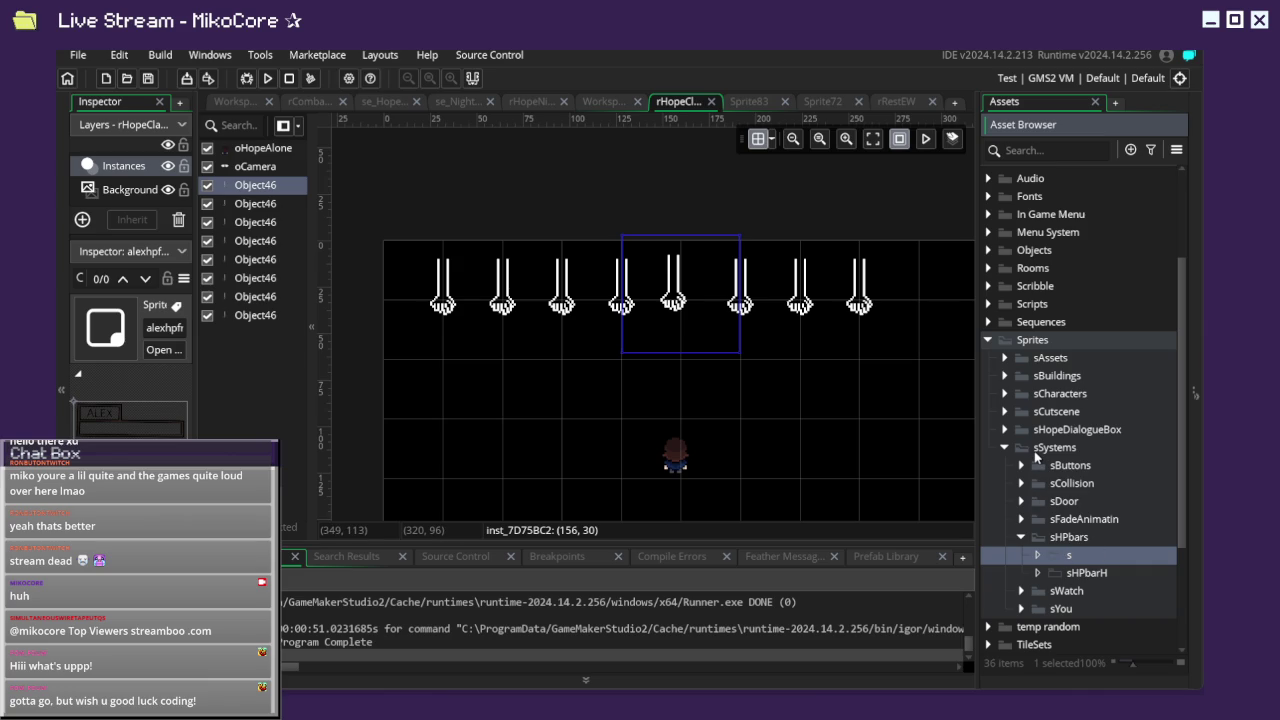
pyautogui.write('HPbar')
pyautogui.write('K')
pyautogui.press('Return')
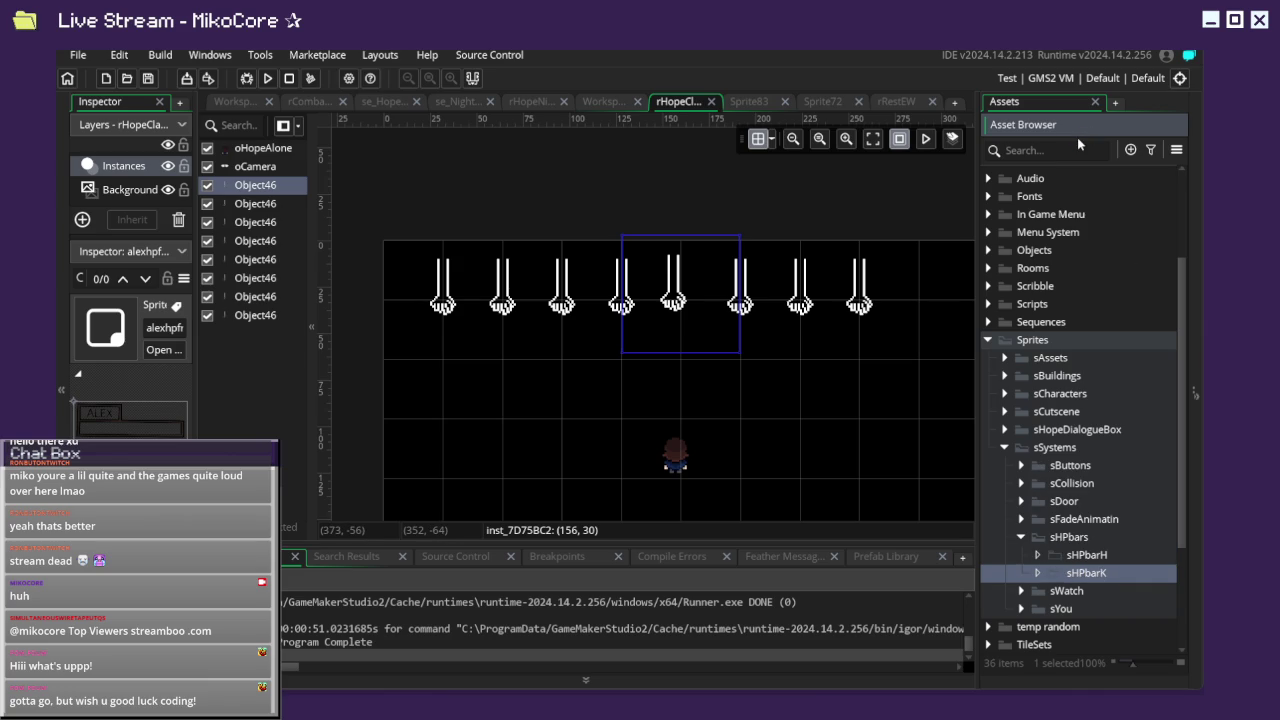
# Add an sHPbarA group inside sHPbars.
pyautogui.click(1068, 539)
pyautogui.rightClick(1068, 539)
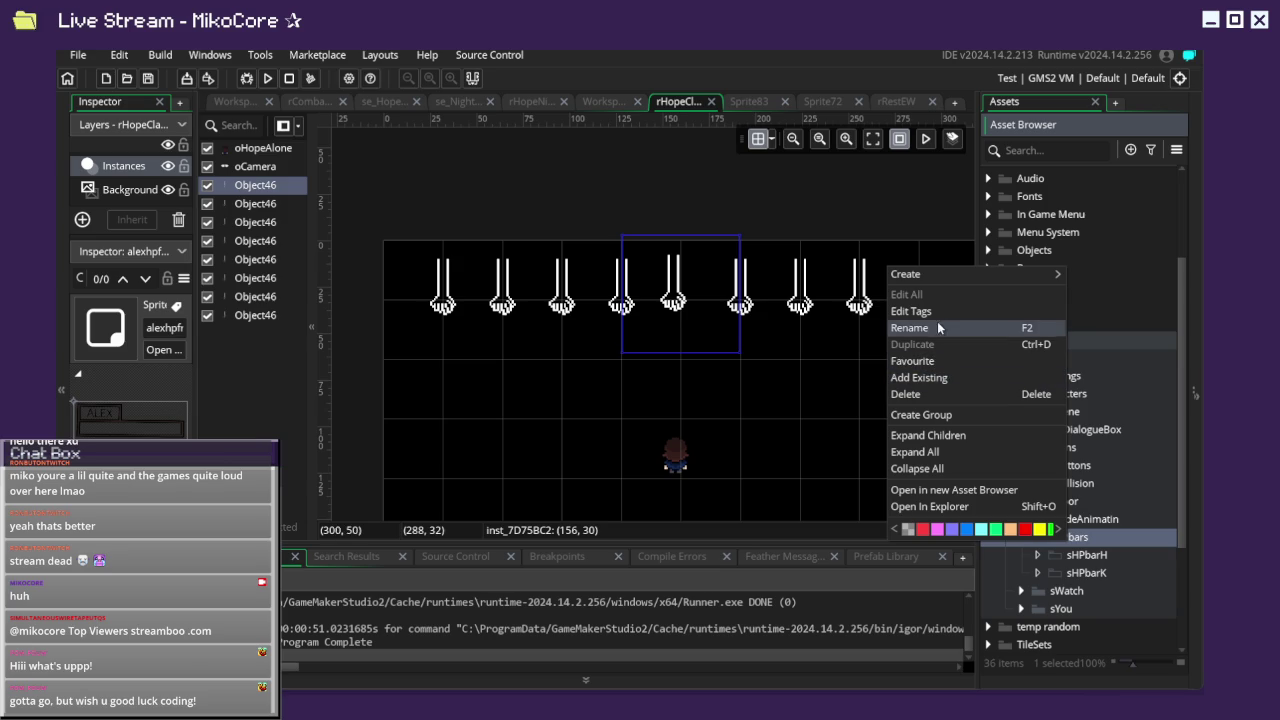
pyautogui.click(950, 418)
pyautogui.write('sHPbarA')
pyautogui.press('Return')
pyautogui.scroll(-3, 1134, 466)
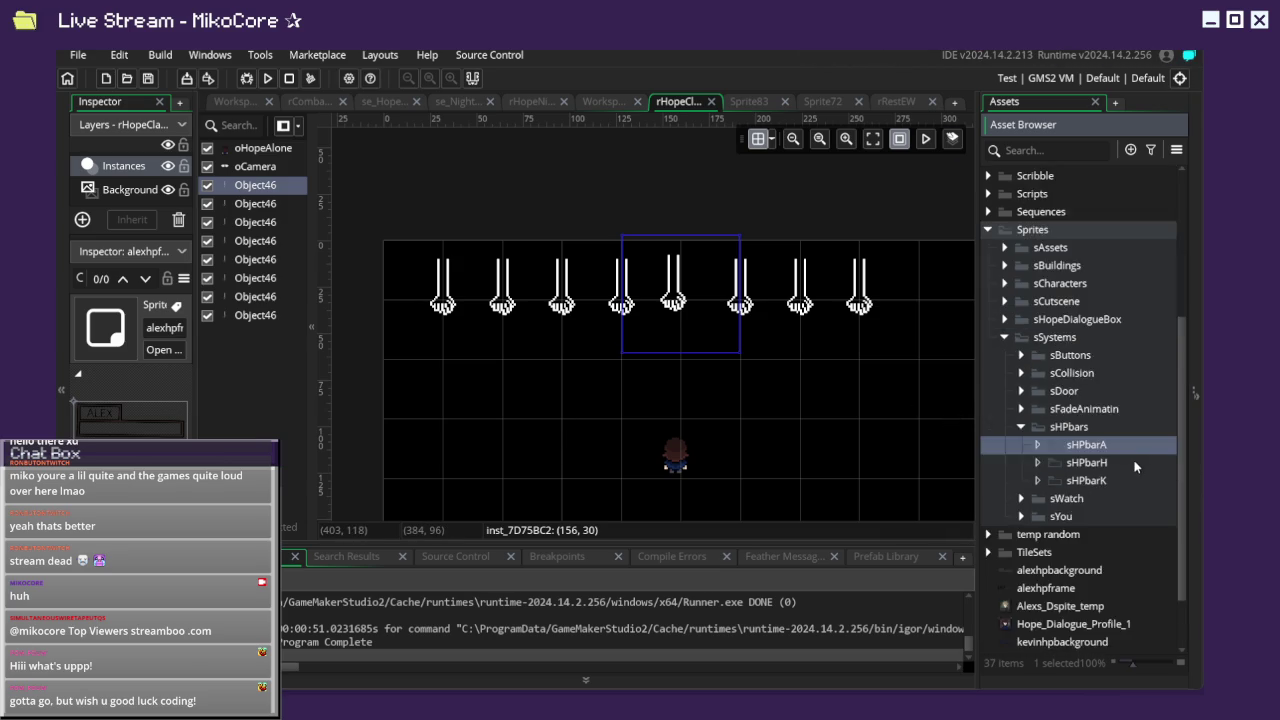
pyautogui.scroll(-2, 1134, 466)
# Move alexhpbackground and alexhpframe into sHPbarA, and kevinhpbackground and kevinhpframe into sHPbarK.
pyautogui.click(1040, 502)
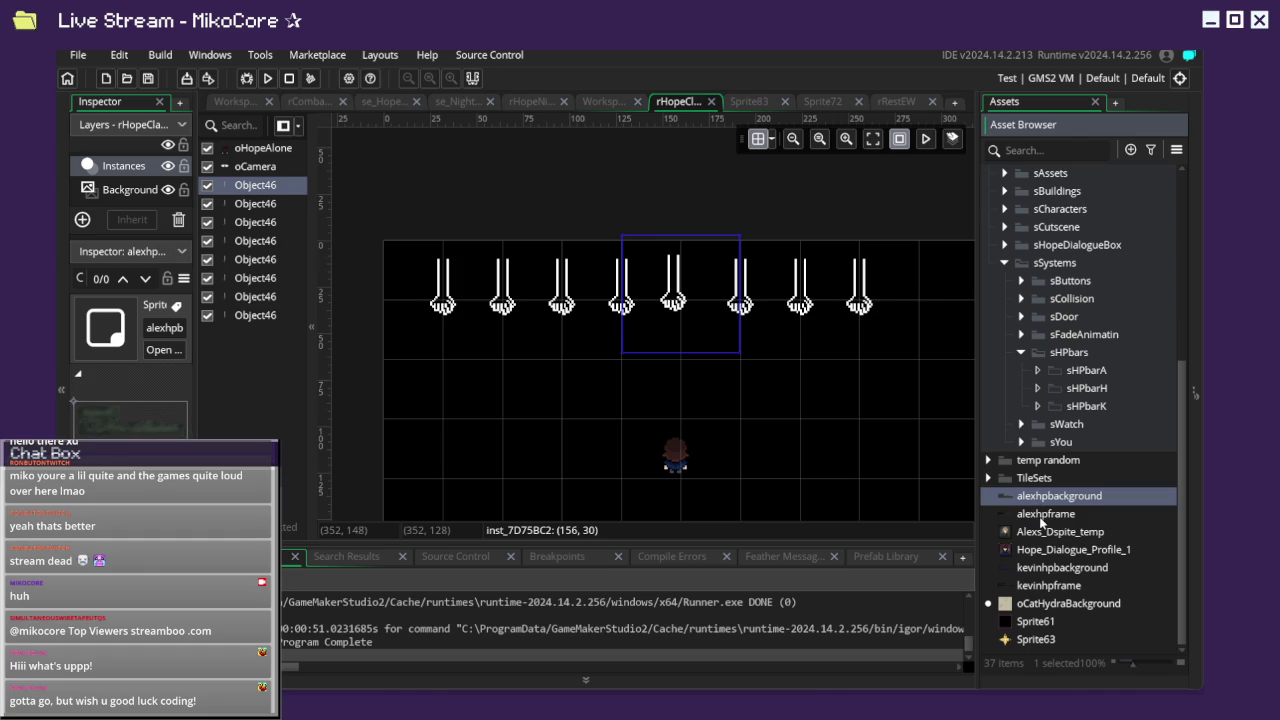
pyautogui.keyDown('ctrl'); pyautogui.click(1045, 516); pyautogui.keyUp('ctrl')
pyautogui.moveTo(1046, 523)
pyautogui.mouseDown()
pyautogui.moveTo(1130, 440)
pyautogui.moveTo(1130, 371)
pyautogui.mouseUp()
pyautogui.click(1047, 570)
pyautogui.keyDown('shift'); pyautogui.click(1047, 585); pyautogui.keyUp('shift')
pyautogui.moveTo(1048, 585)
pyautogui.mouseDown()
pyautogui.moveTo(1110, 546)
pyautogui.moveTo(1116, 426)
pyautogui.moveTo(1118, 442)
pyautogui.mouseUp()
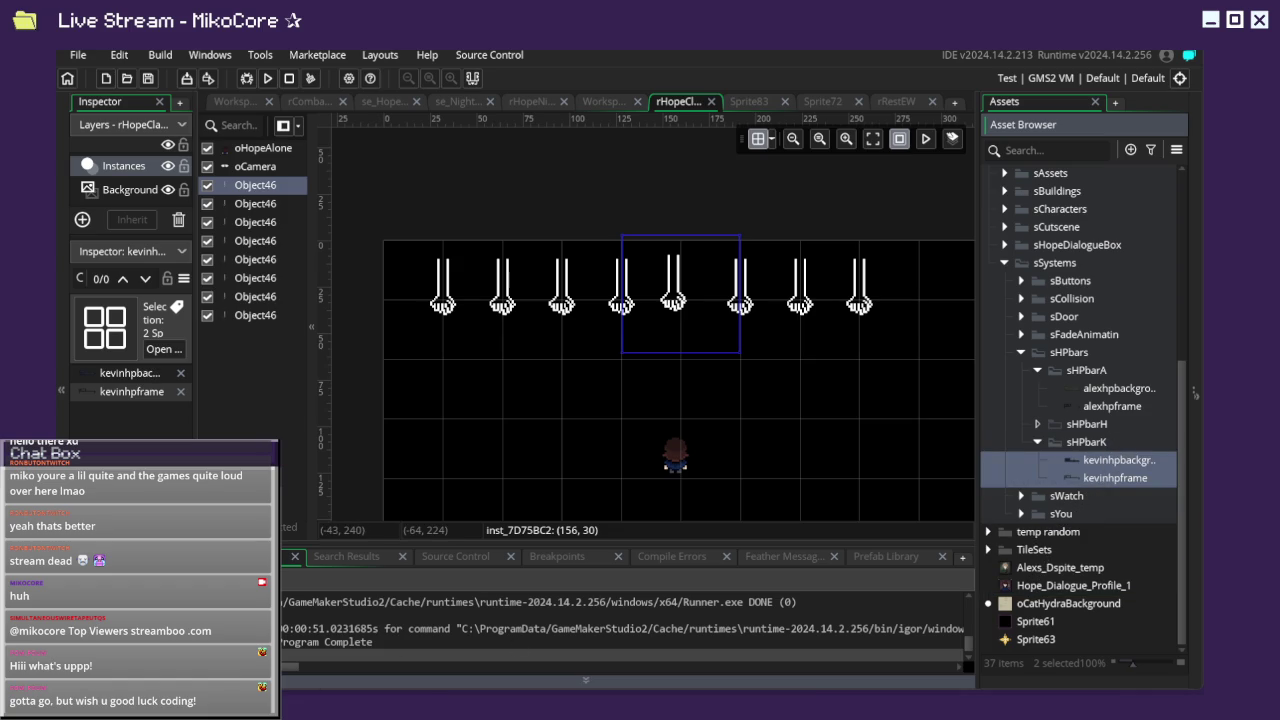
# Search the assets for 'hopehp', clear the search, and switch to the combat room.
pyautogui.click(1042, 151)
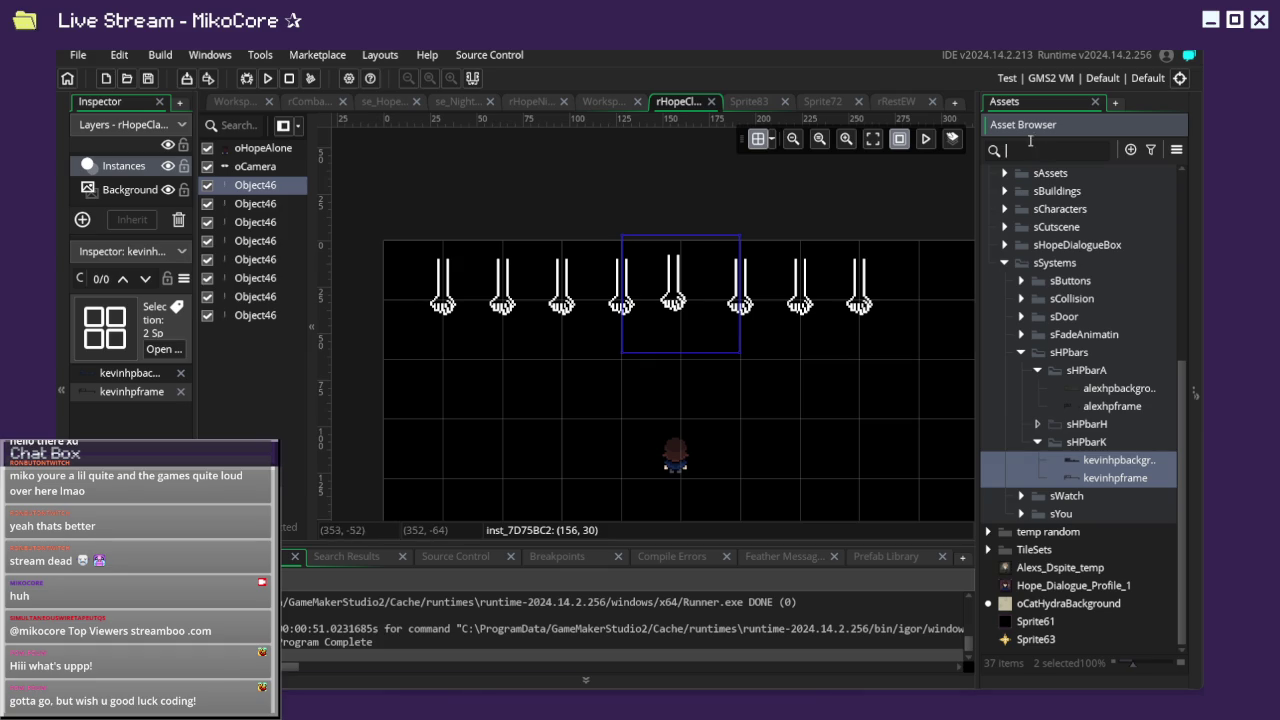
pyautogui.write('hopehp')
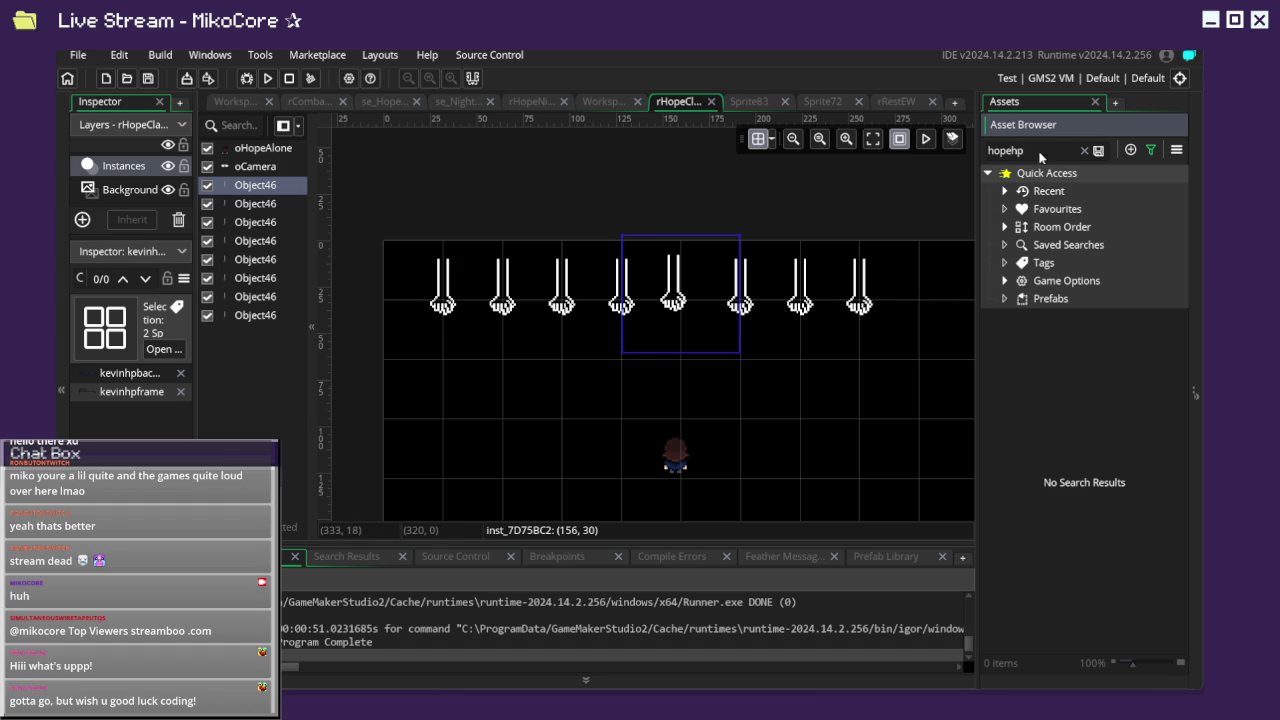
pyautogui.click(1083, 151)
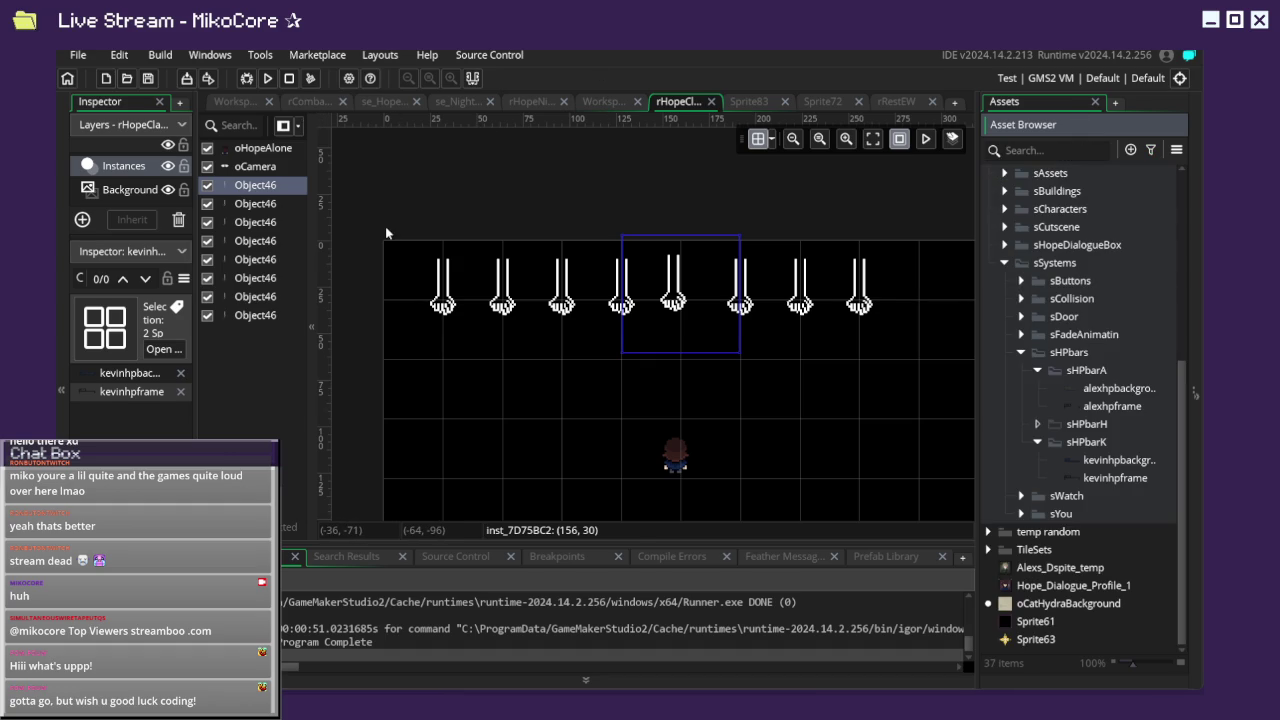
pyautogui.hotkey('ctrl', 'Tab')
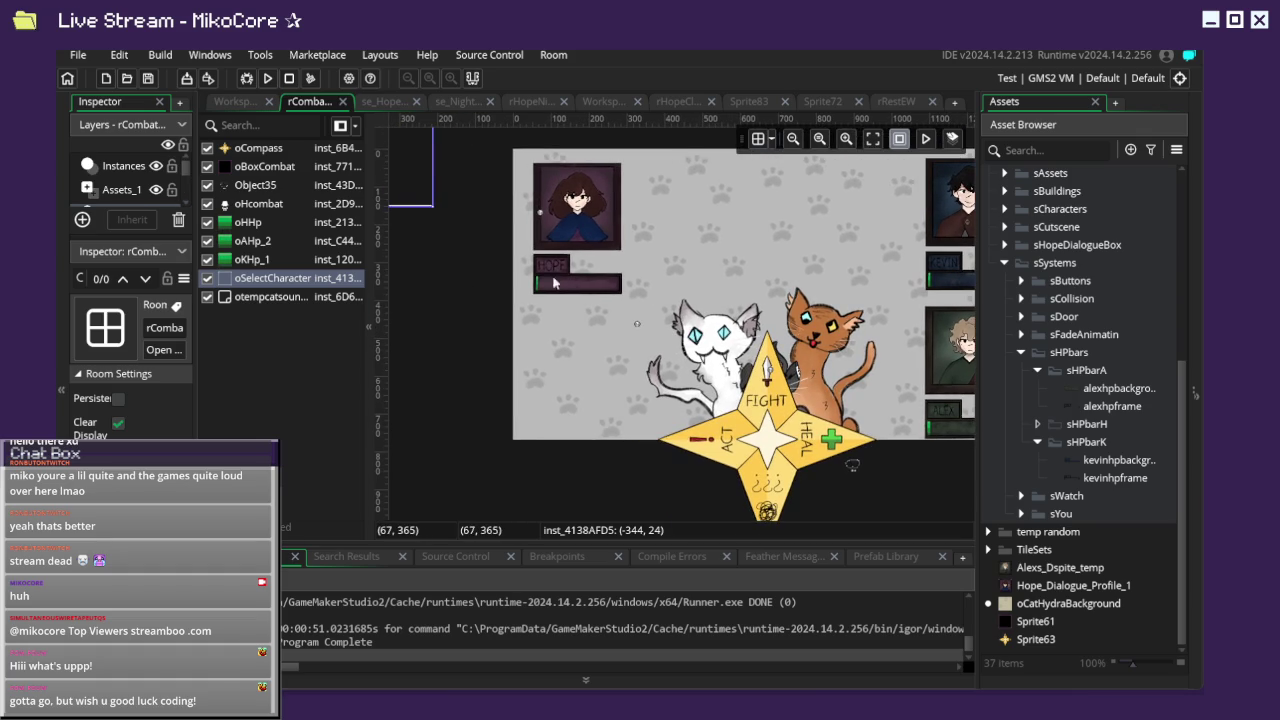
# Select the Sprite66 HP bar graphic on the Assets_1 layer and check its sprite picker.
pyautogui.click(128, 190)
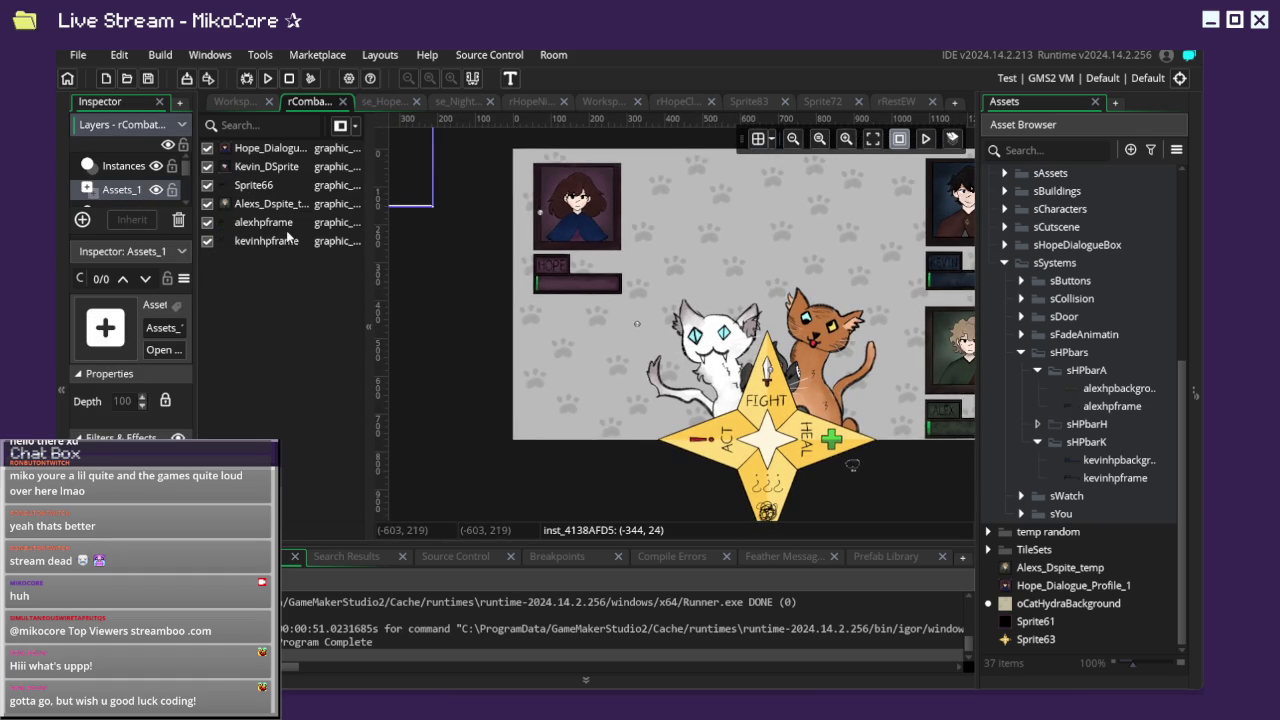
pyautogui.click(268, 188)
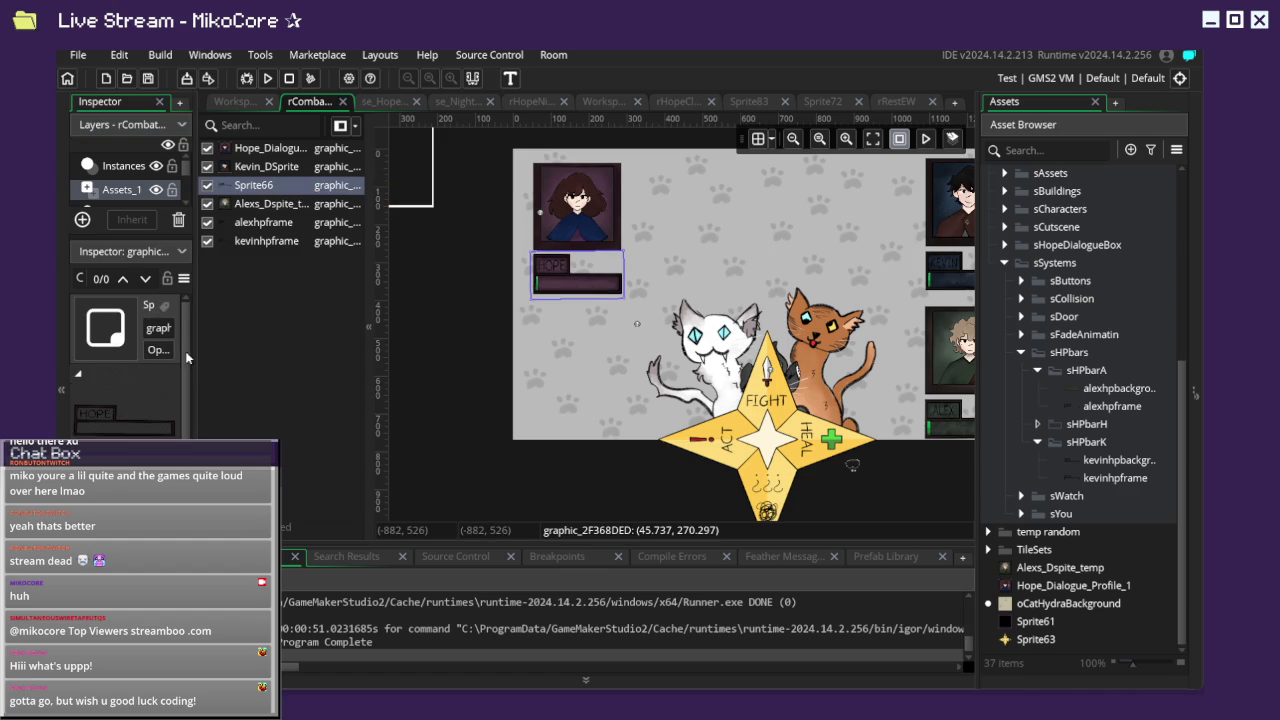
pyautogui.moveTo(192, 360); pyautogui.dragTo(440, 358)
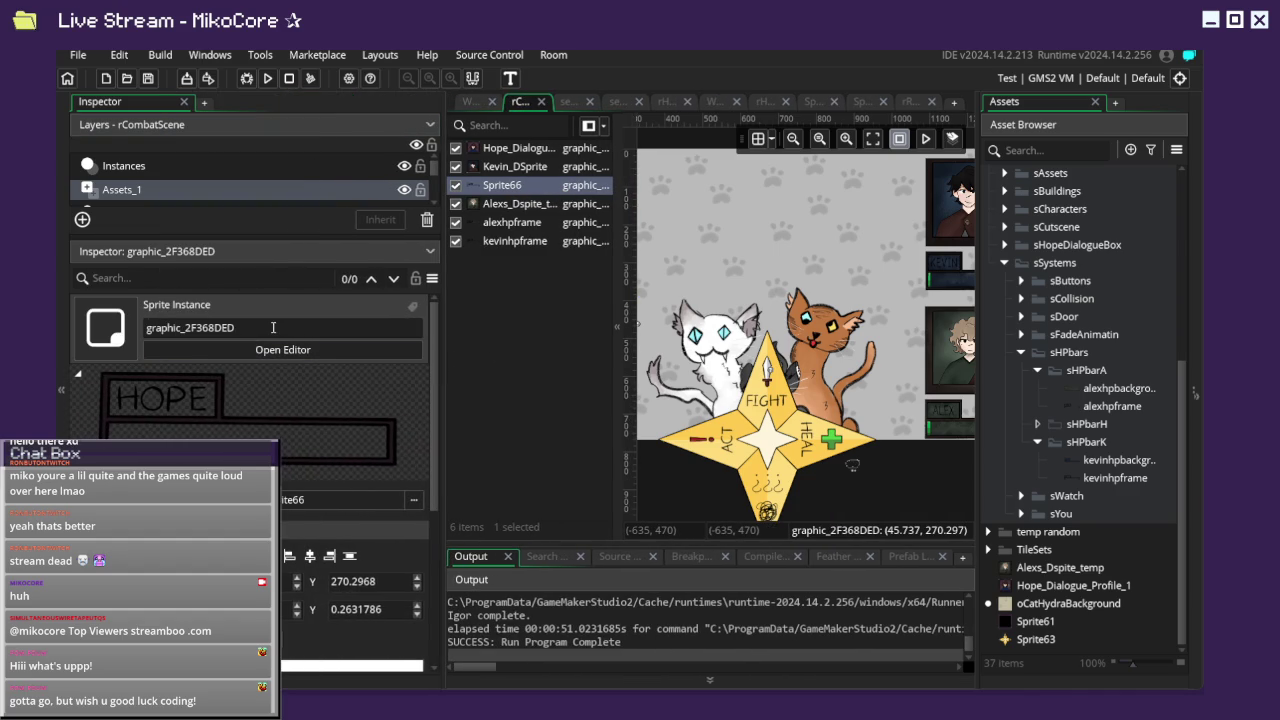
pyautogui.click(286, 505)
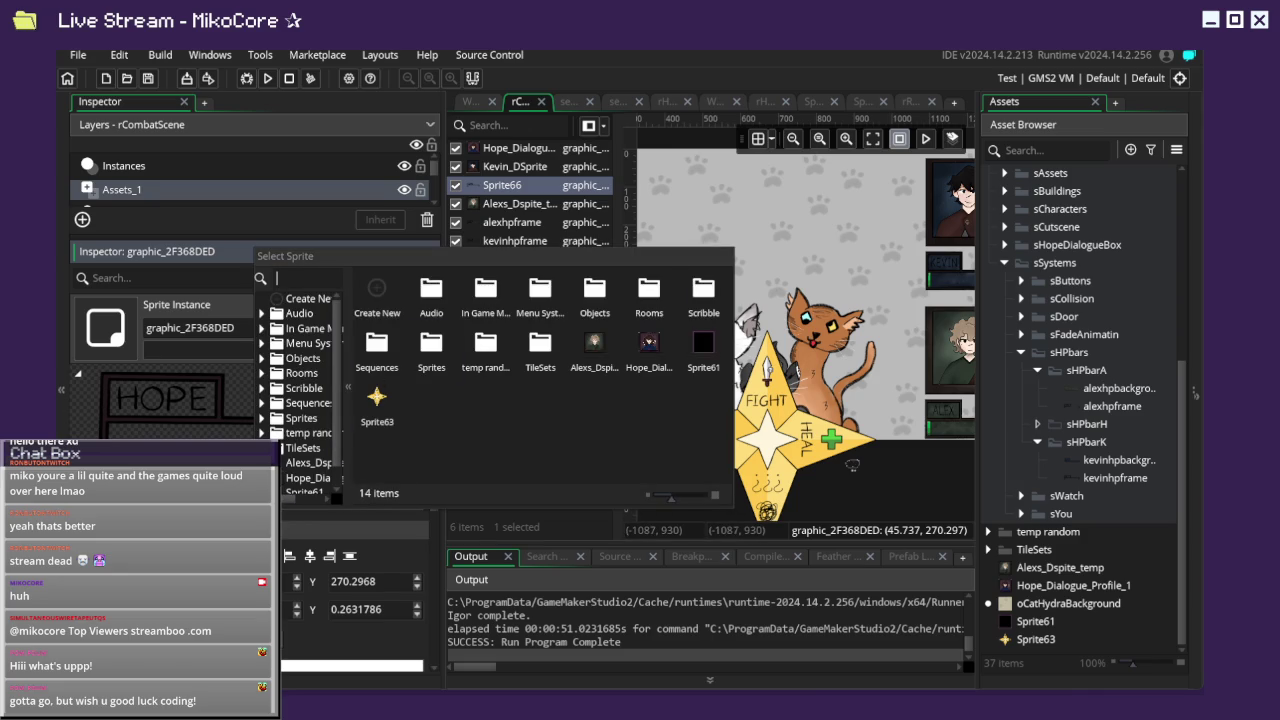
pyautogui.click(852, 463)
# Rename Sprite66 to hopehpframe and return to the rCombatScene room.
pyautogui.click(283, 349)
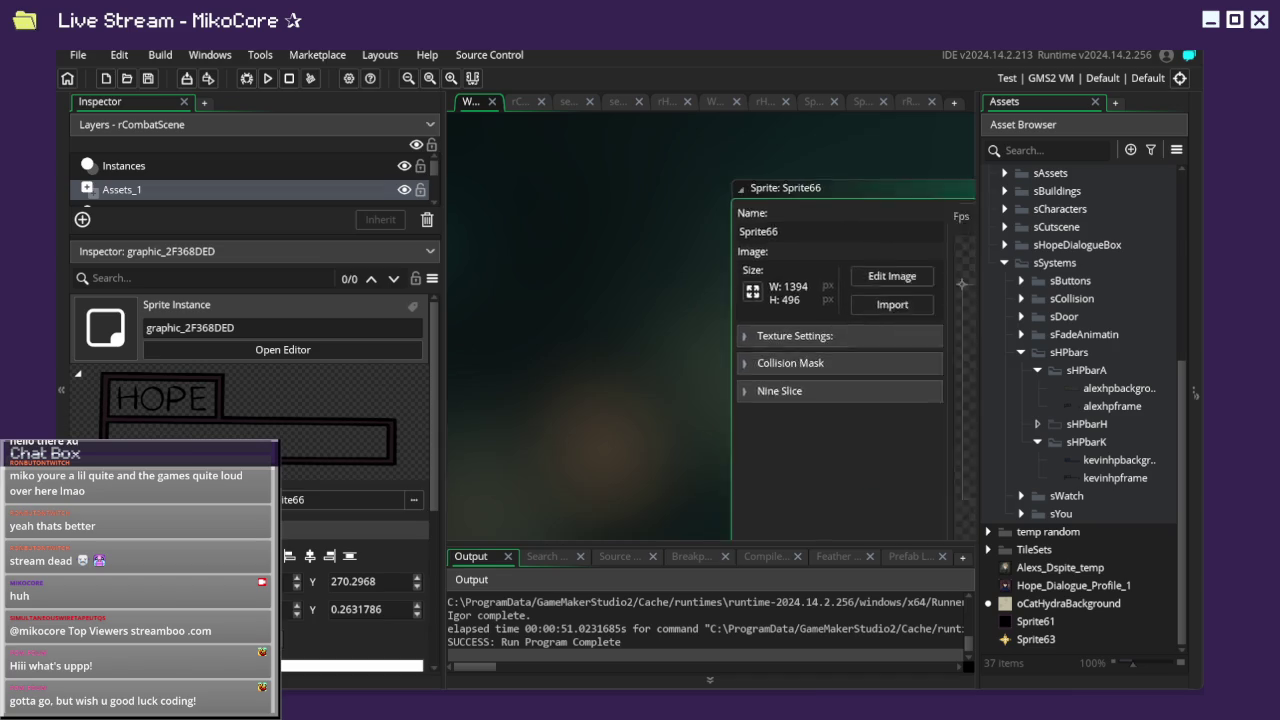
pyautogui.click(535, 164)
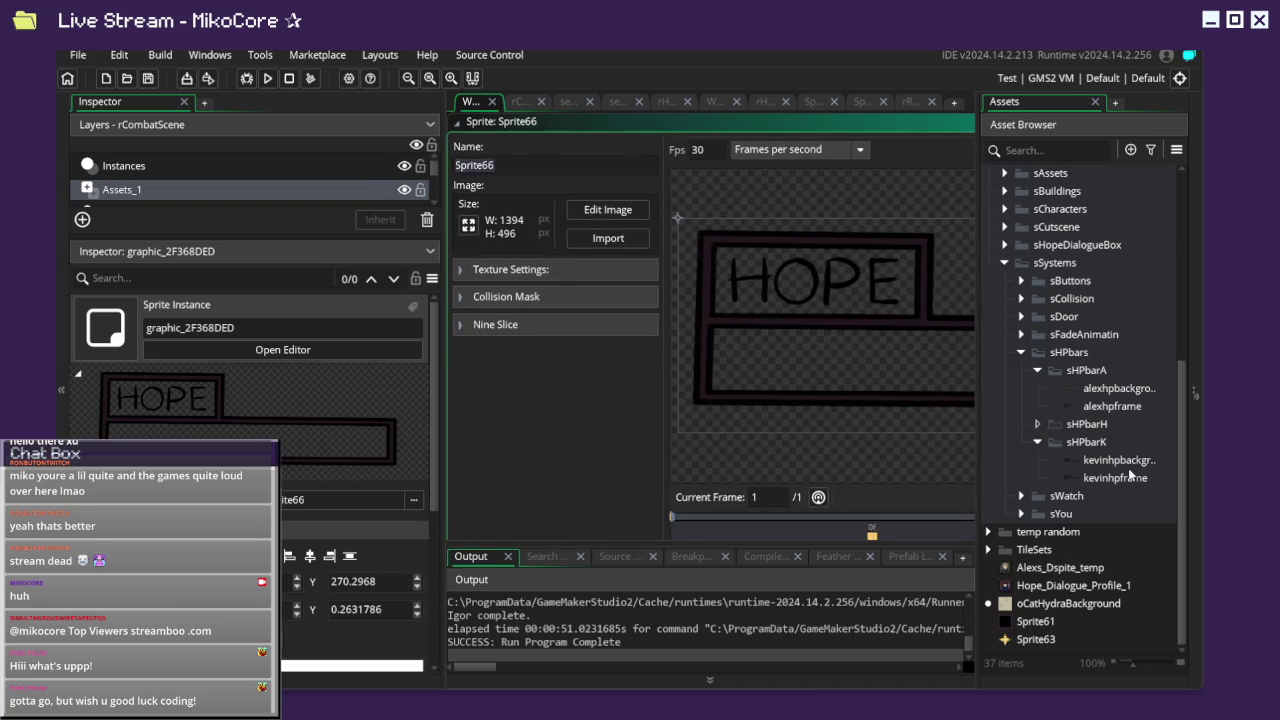
pyautogui.write('hopehp')
pyautogui.write('frame')
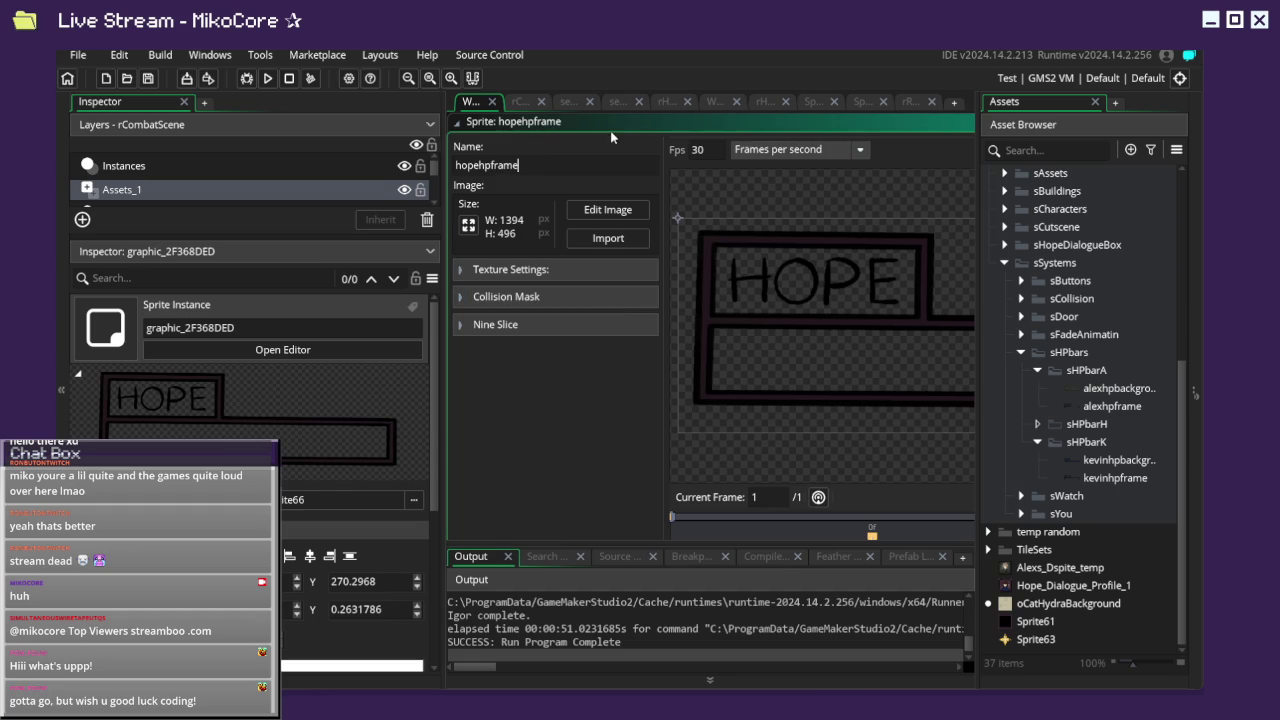
pyautogui.click(520, 101)
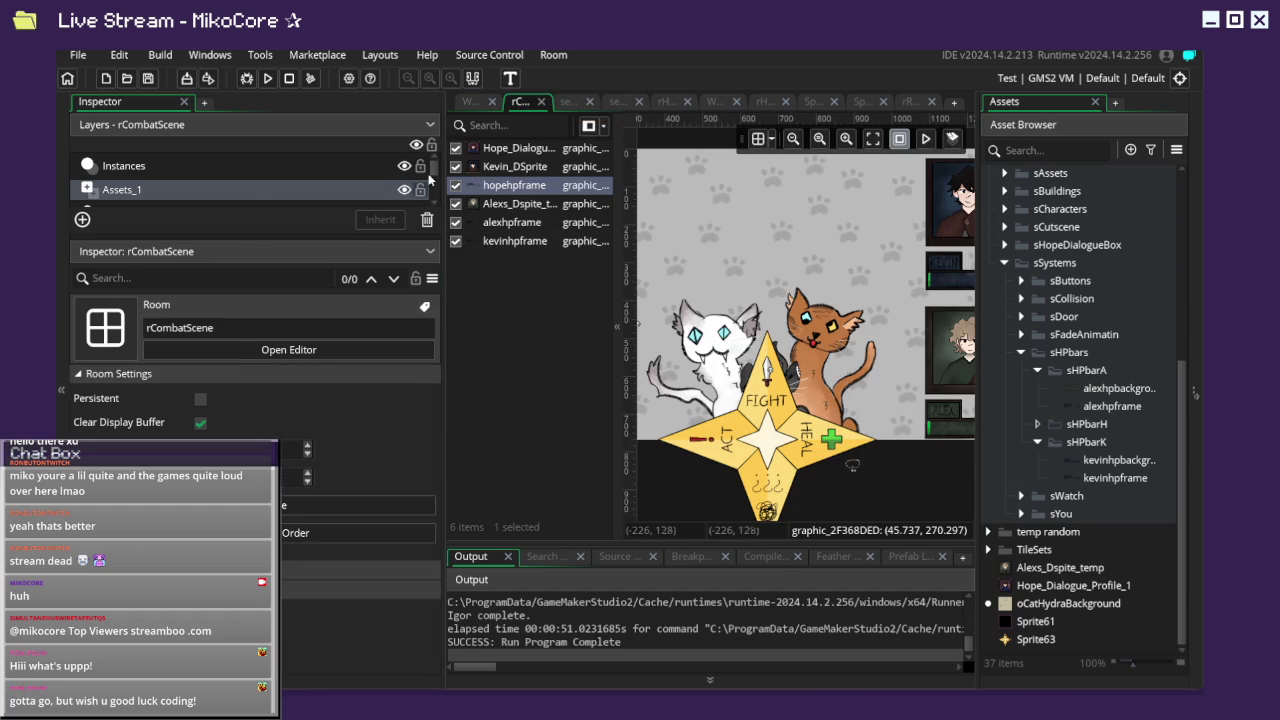
pyautogui.moveTo(309, 237); pyautogui.dragTo(298, 411)
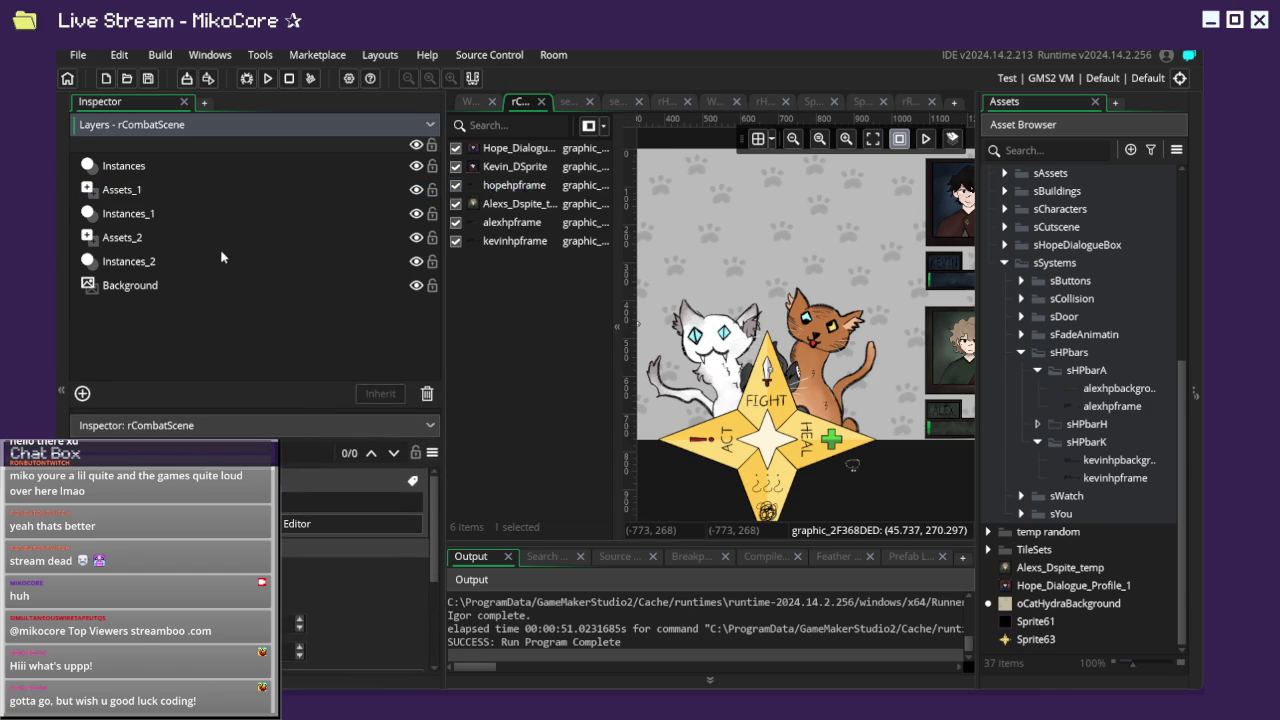
# Select Sprite67 on the Assets_2 layer and rename it hopehpbackground.
pyautogui.click(210, 213)
pyautogui.click(210, 237)
pyautogui.click(540, 186)
pyautogui.click(525, 166)
pyautogui.click(510, 147)
pyautogui.moveTo(250, 410); pyautogui.dragTo(252, 297)
pyautogui.click(283, 409)
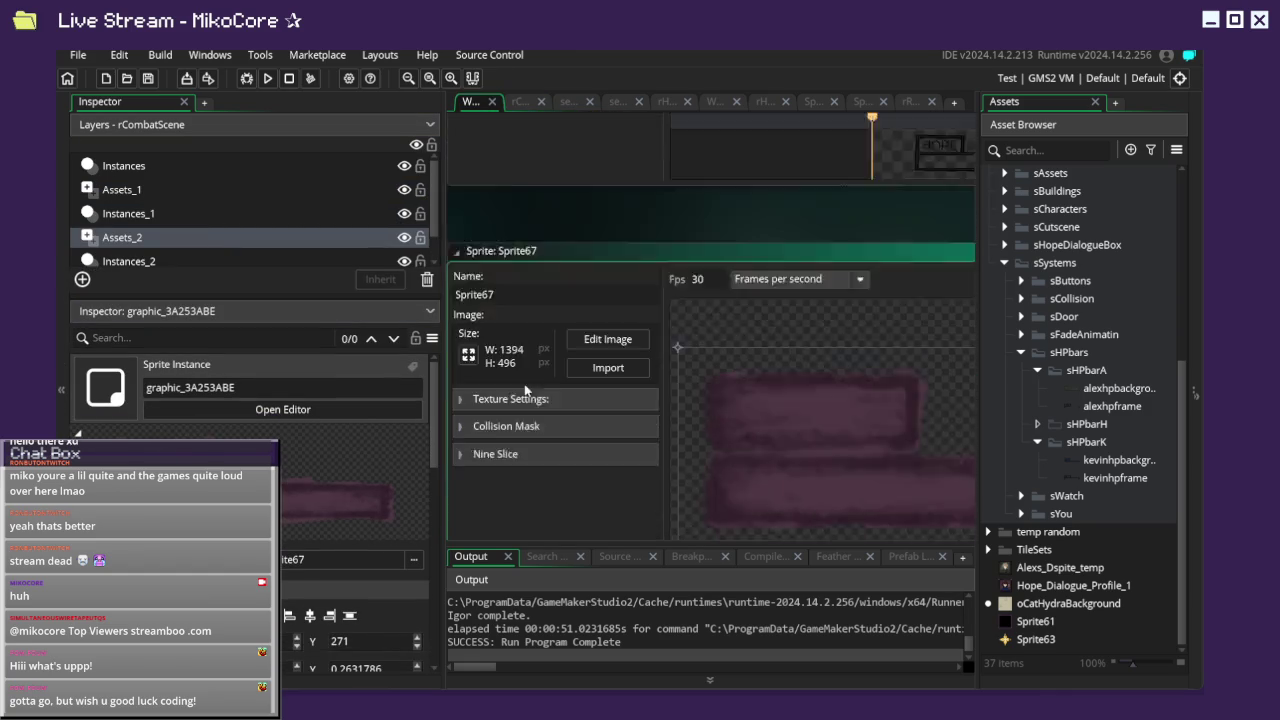
pyautogui.write('hopehpb')
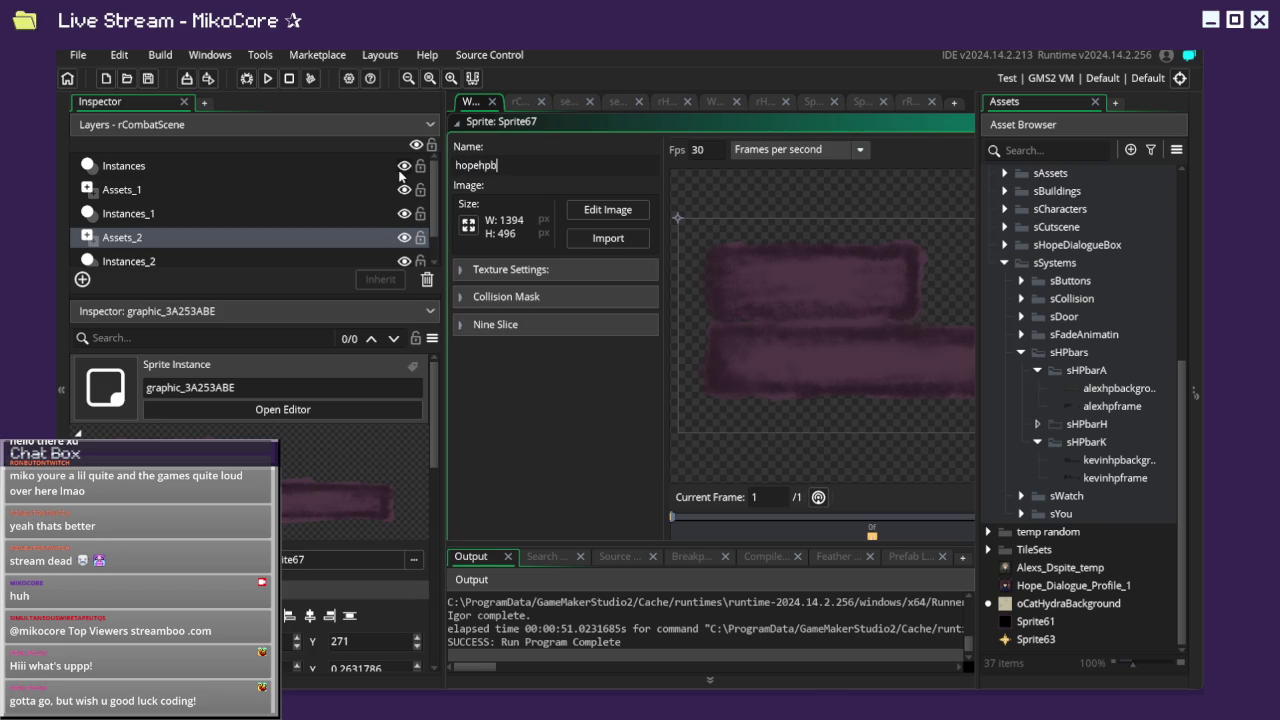
pyautogui.write('und')
pyautogui.click(574, 100)
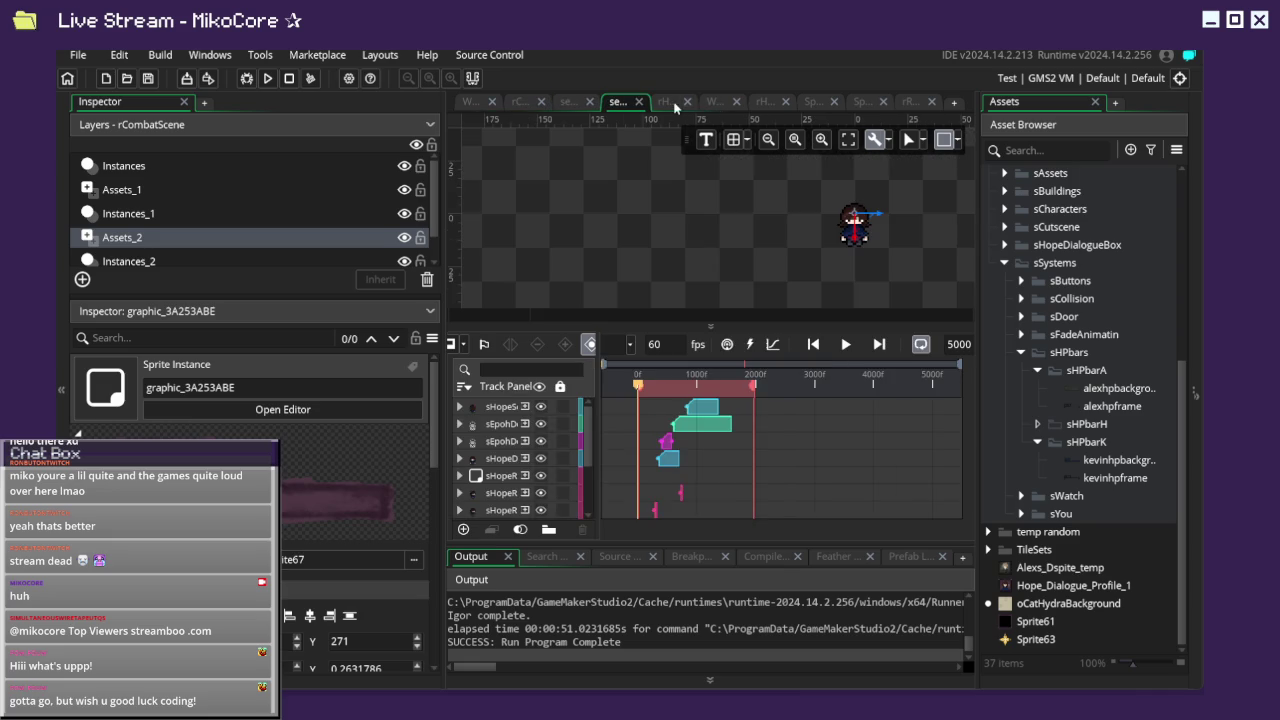
# Review the open rHopeNightCutscene, rHopeClawChase, Sprite83, Sprite72 and Workspace 2 tabs.
pyautogui.click(674, 104)
pyautogui.click(716, 104)
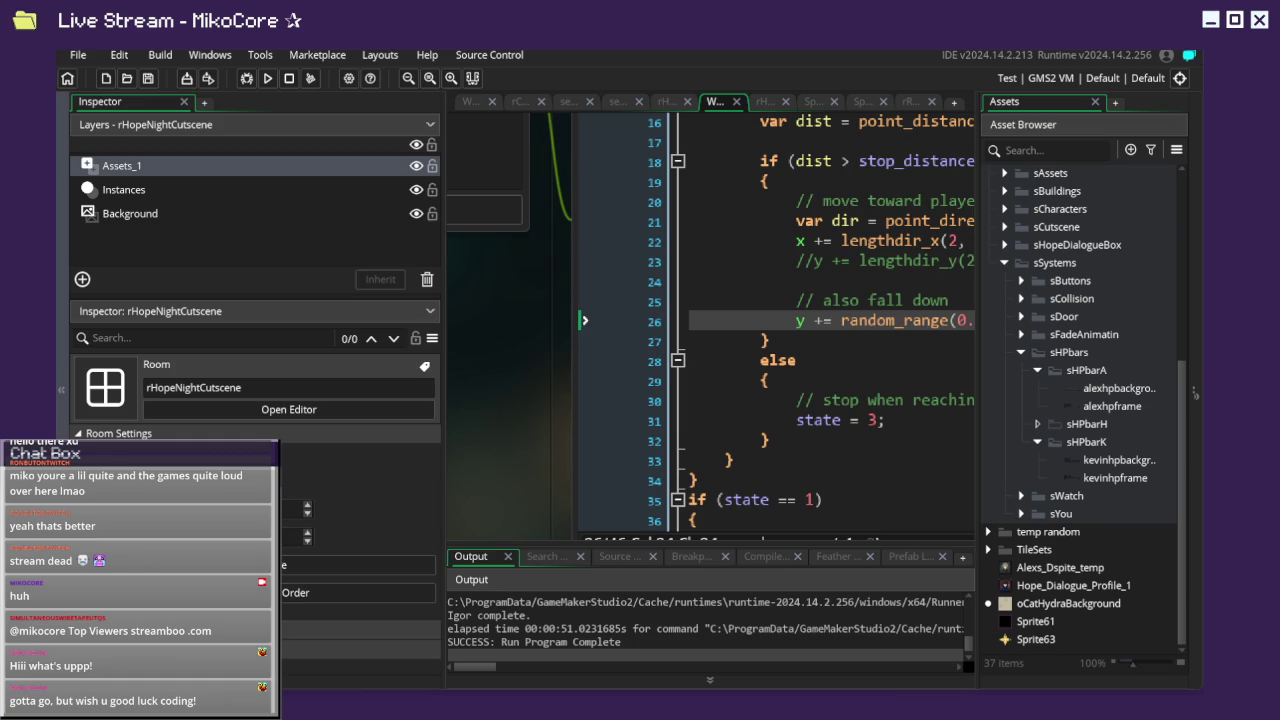
pyautogui.click(774, 103)
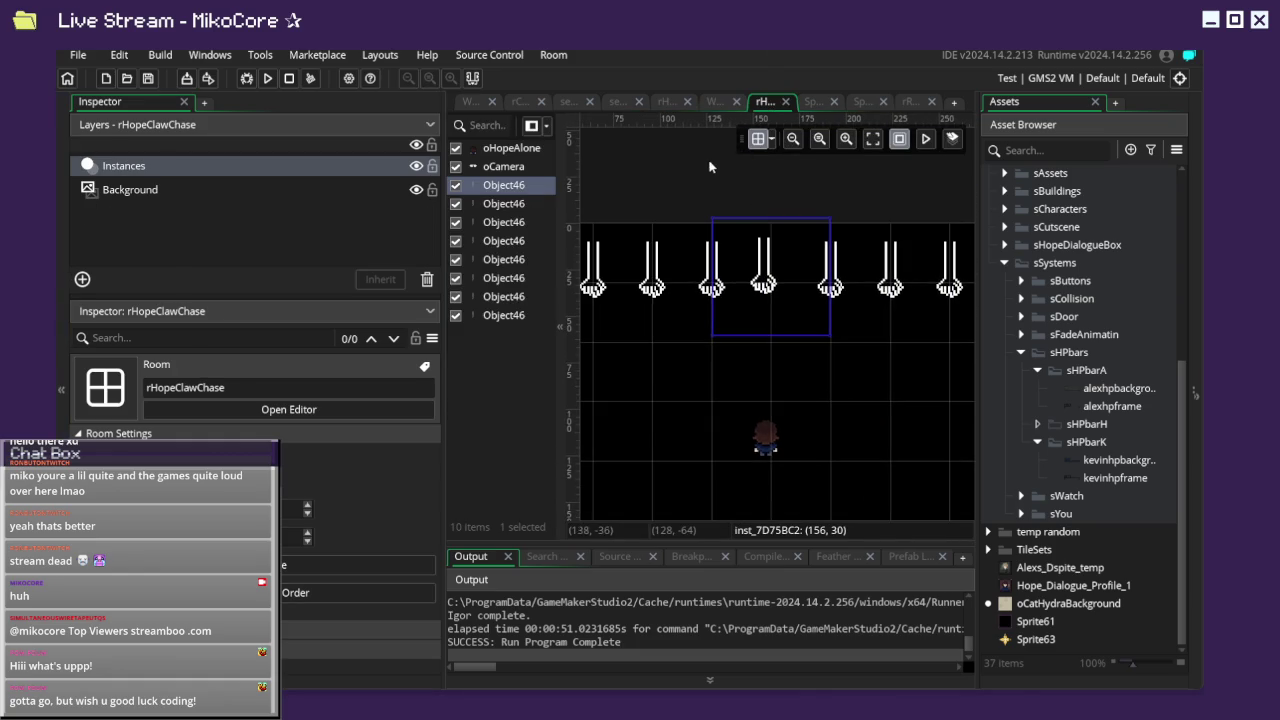
pyautogui.scroll(-3, 687, 160)
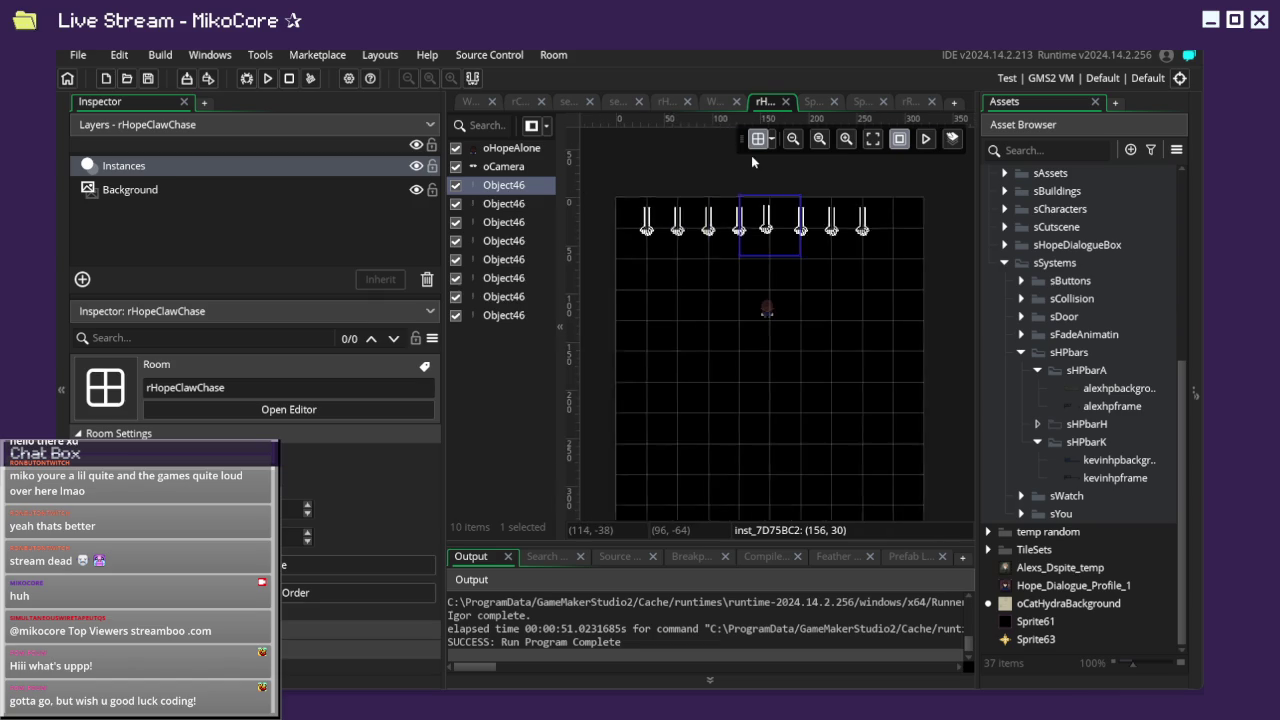
pyautogui.click(811, 103)
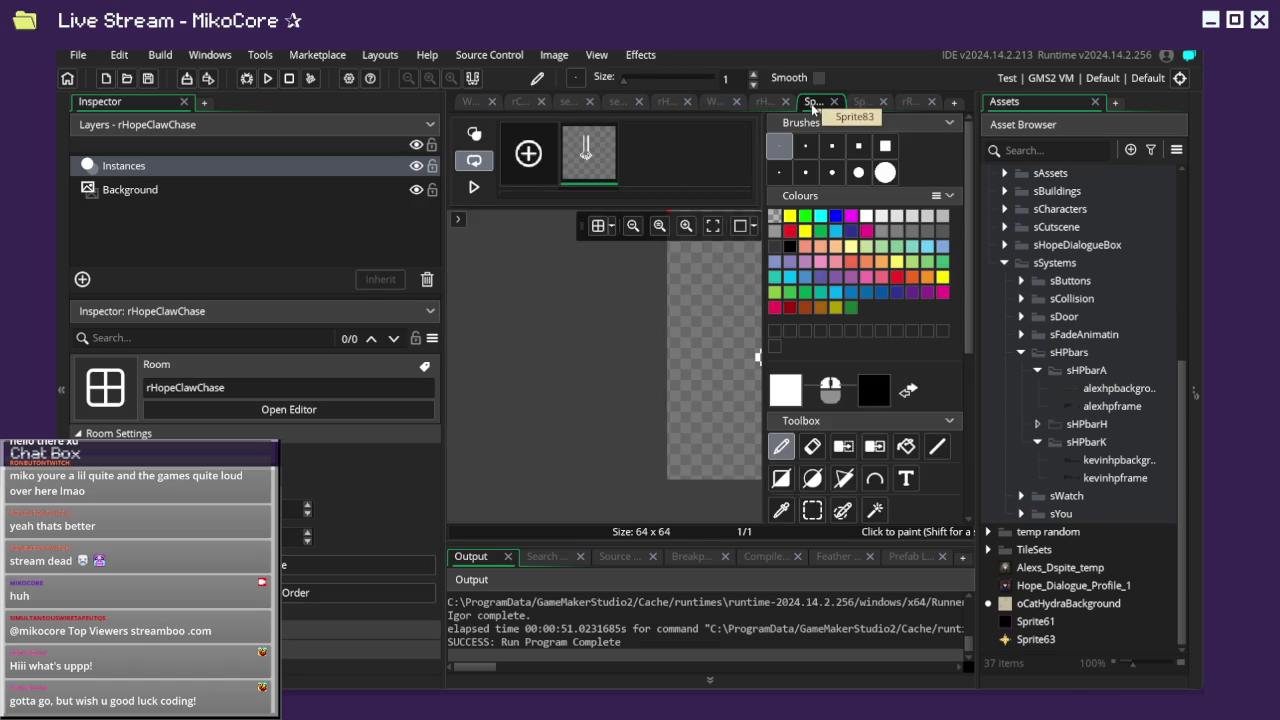
pyautogui.click(858, 102)
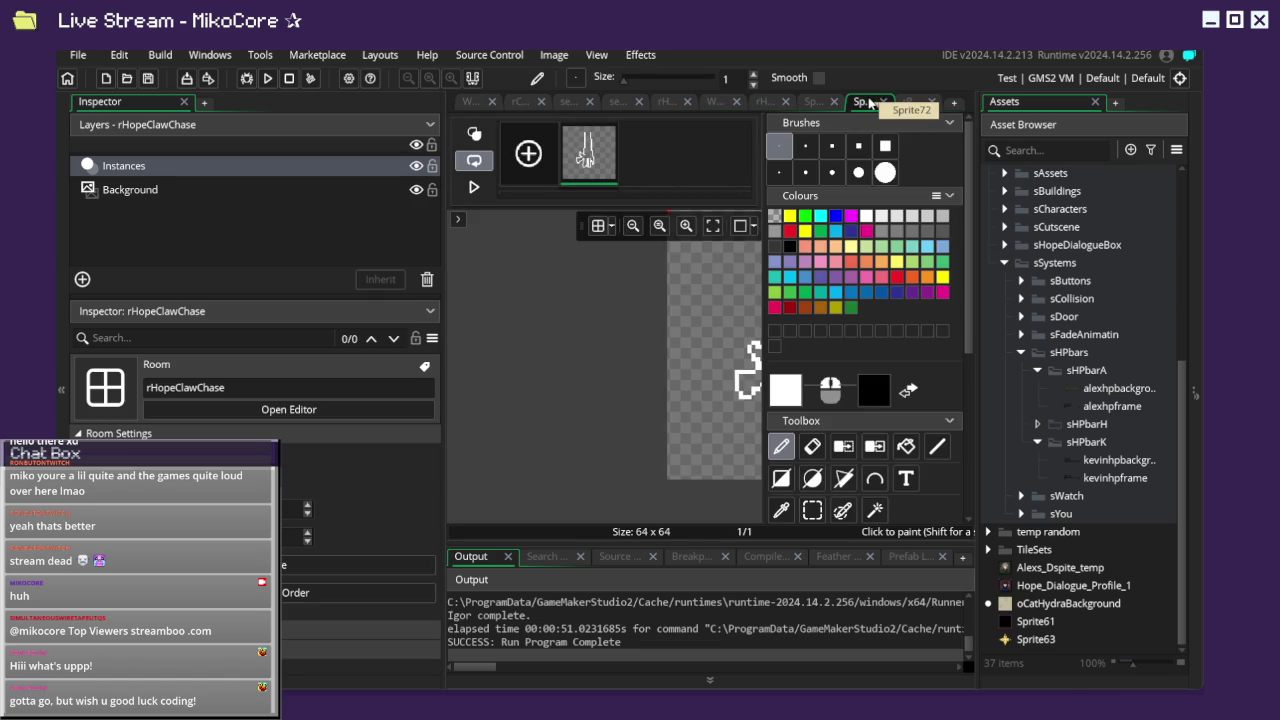
pyautogui.click(684, 103)
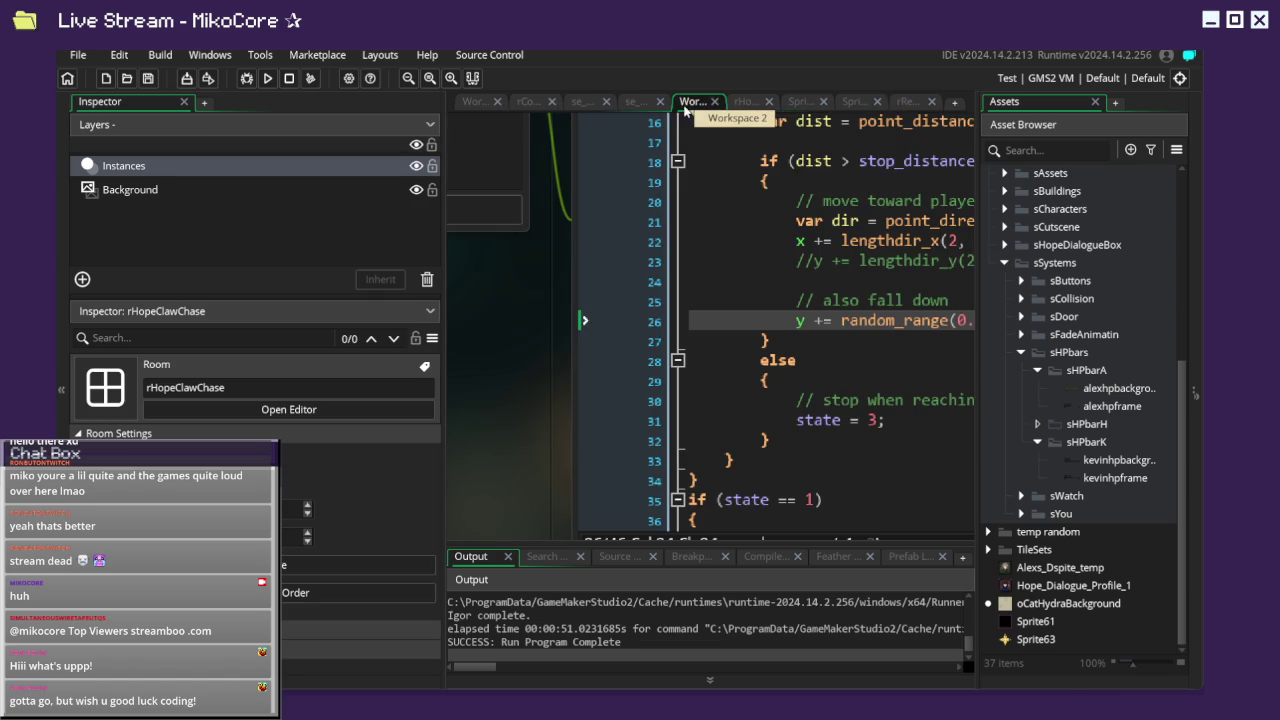
# Narrow the inspector to widen the editor and close the se_Nightmare sequence.
pyautogui.click(634, 104)
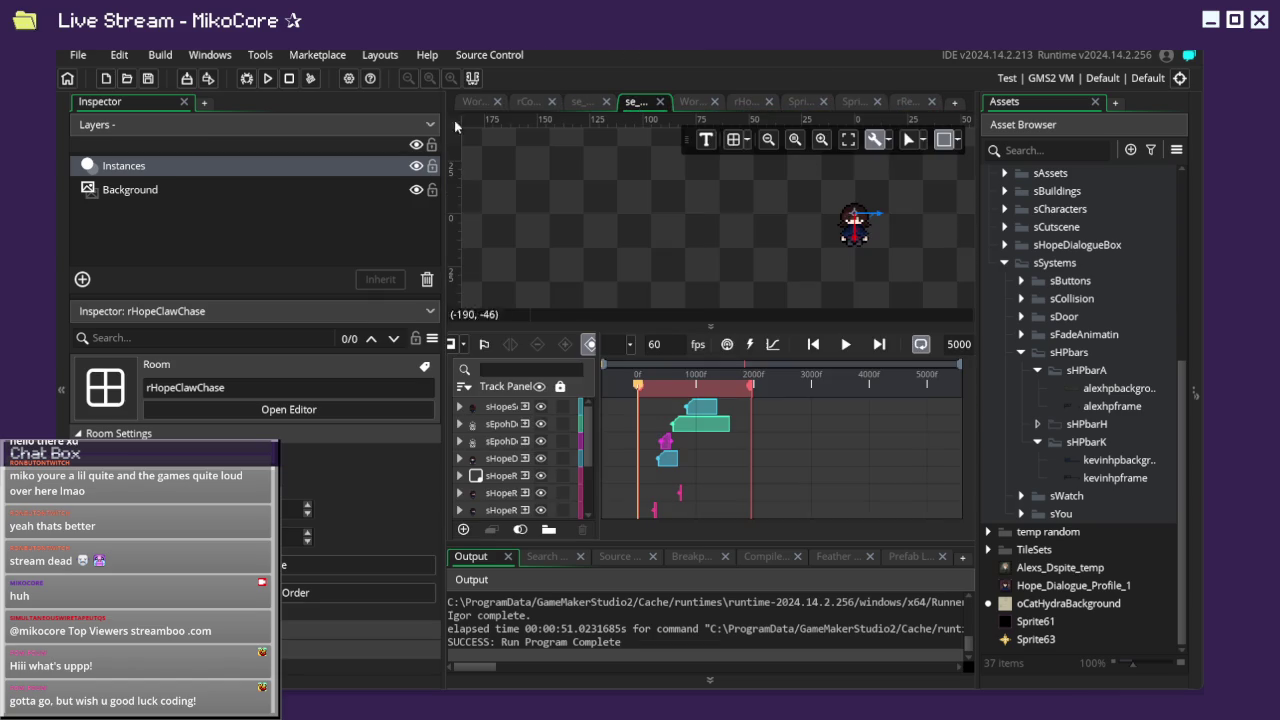
pyautogui.moveTo(442, 267); pyautogui.dragTo(172, 265)
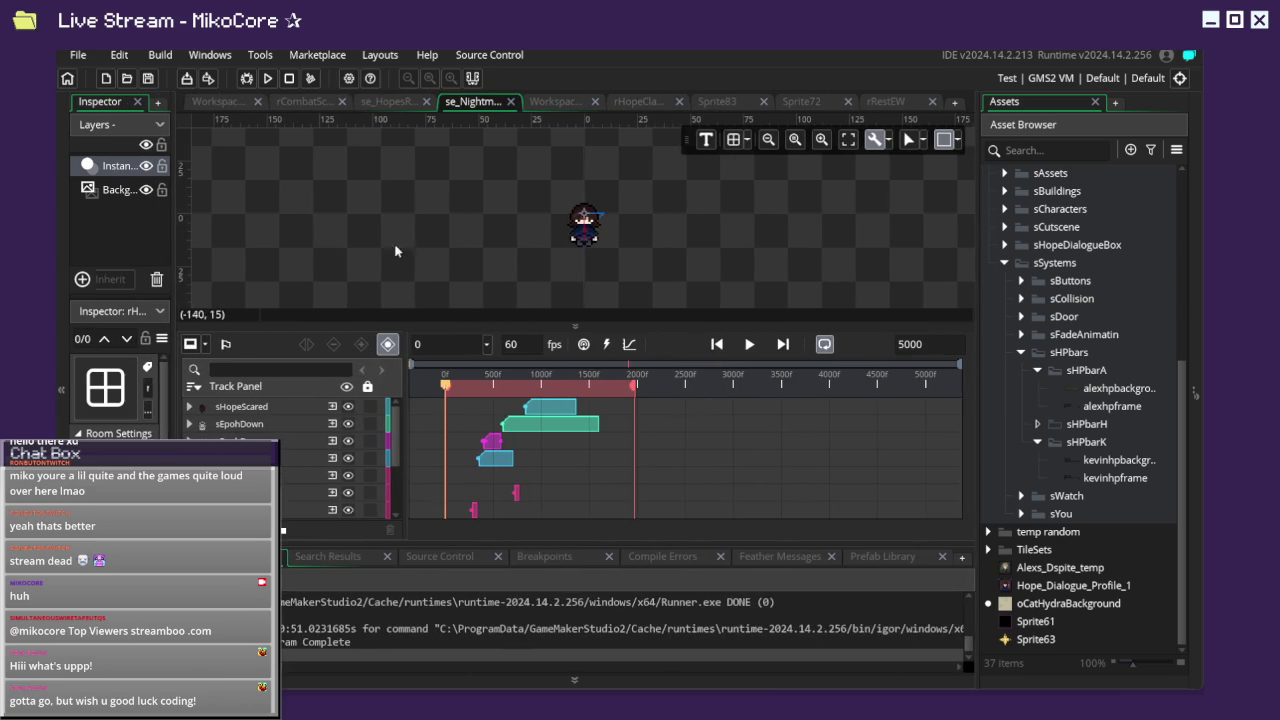
pyautogui.click(511, 102)
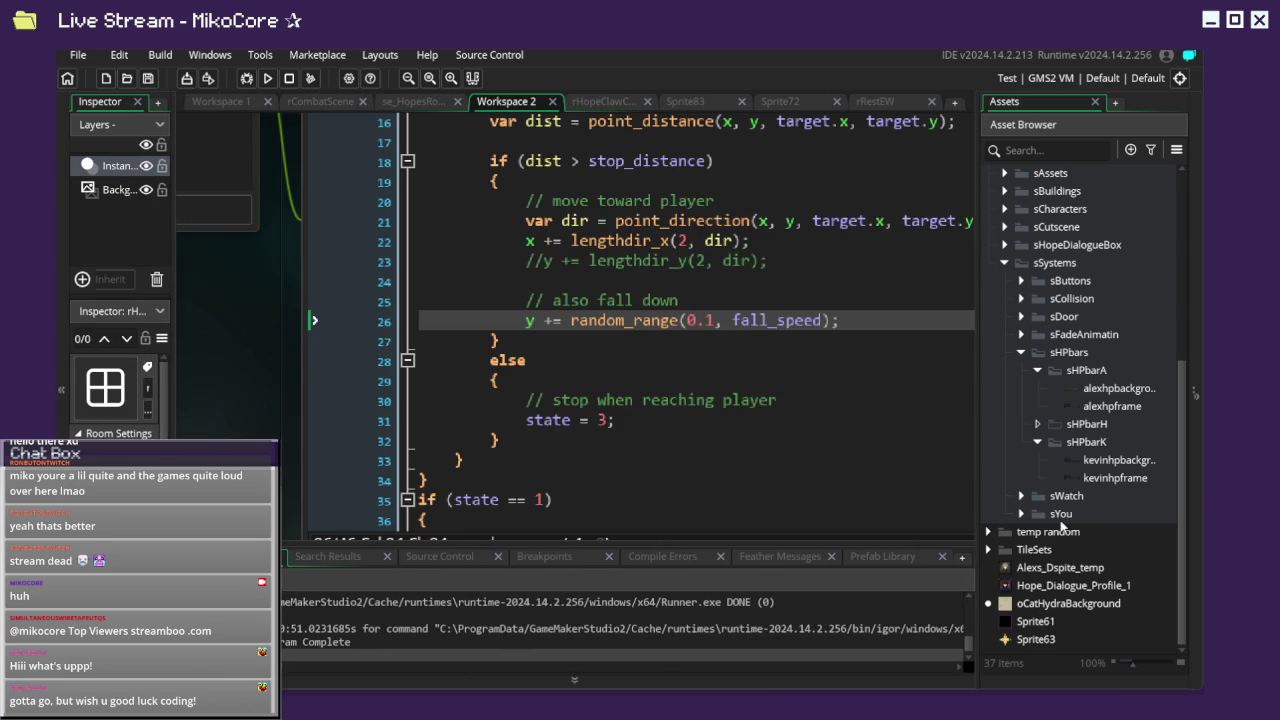
pyautogui.click(1042, 149)
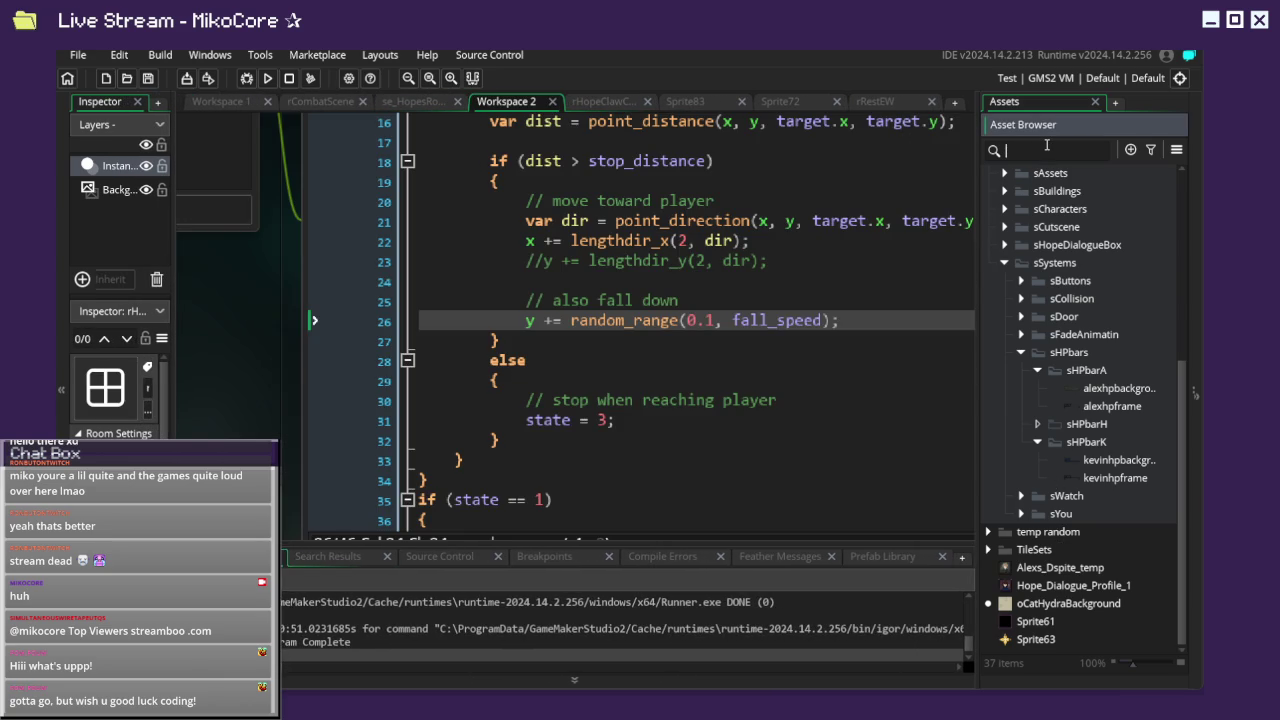
# Filter assets by 'hp' and move hopehpbackground and hopehpframe into sHPbarH.
pyautogui.write('h')
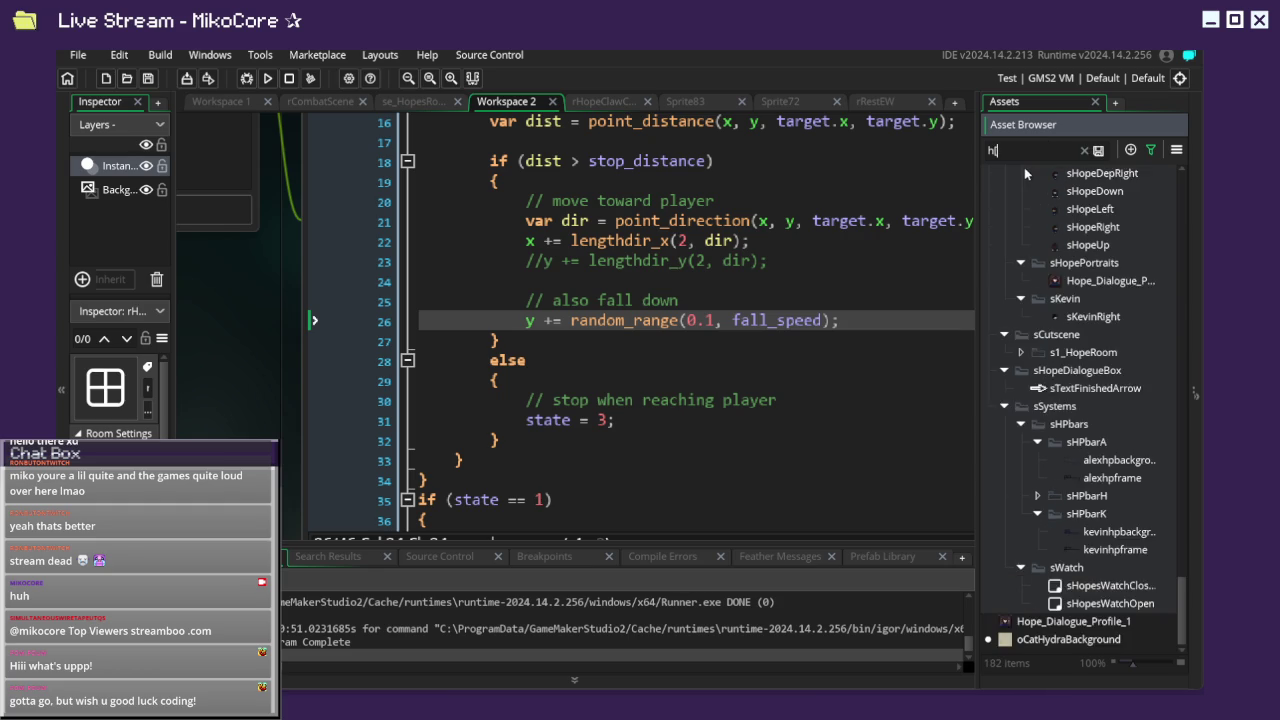
pyautogui.write('p')
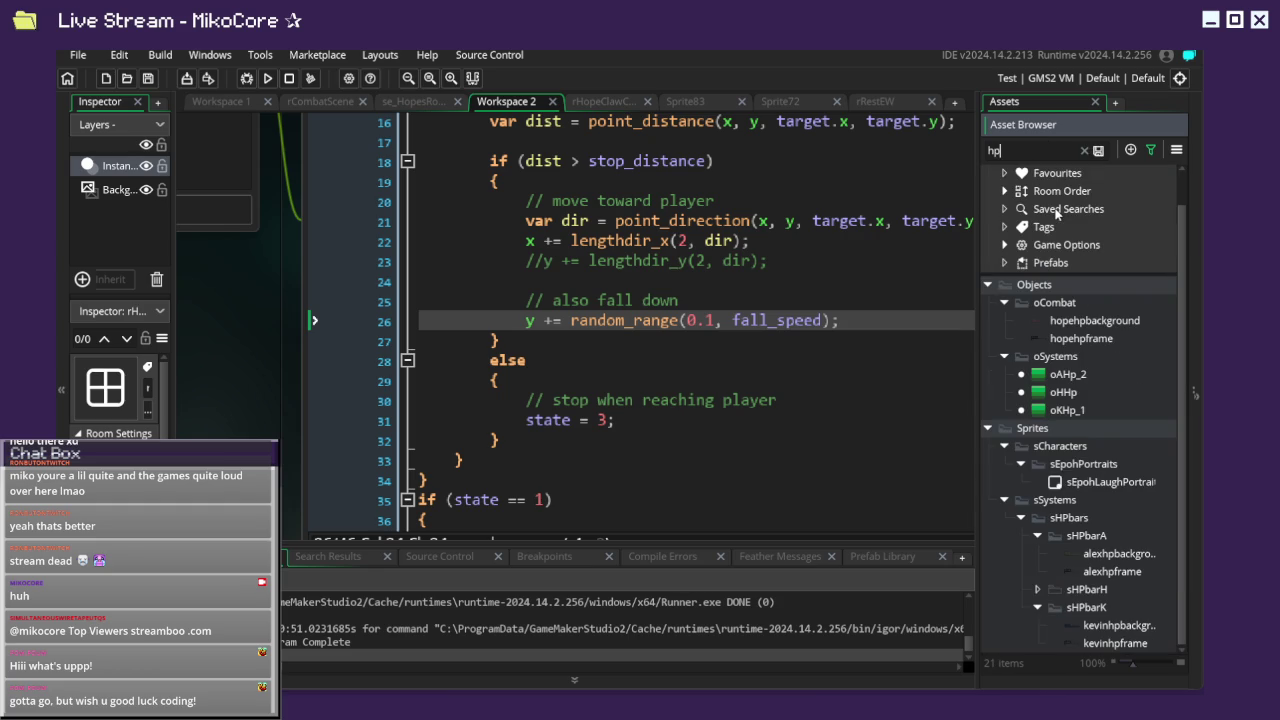
pyautogui.click(1098, 322)
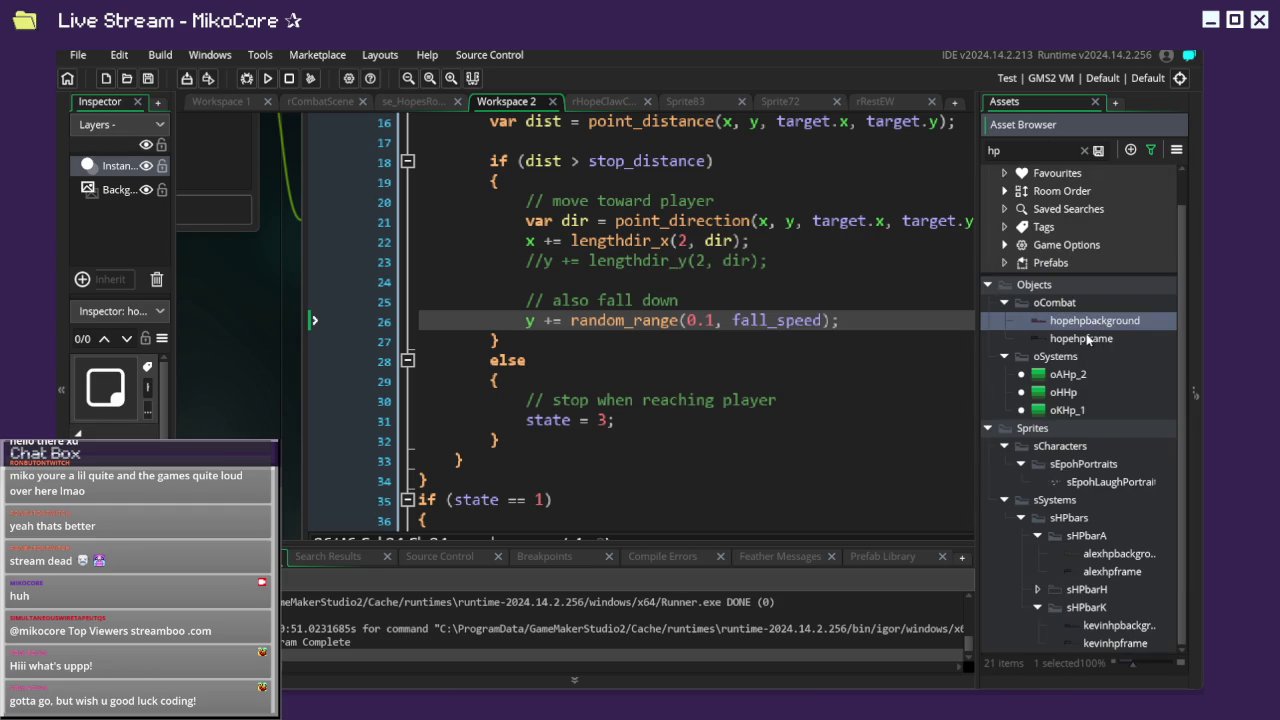
pyautogui.keyDown('ctrl'); pyautogui.click(1087, 340); pyautogui.keyUp('ctrl')
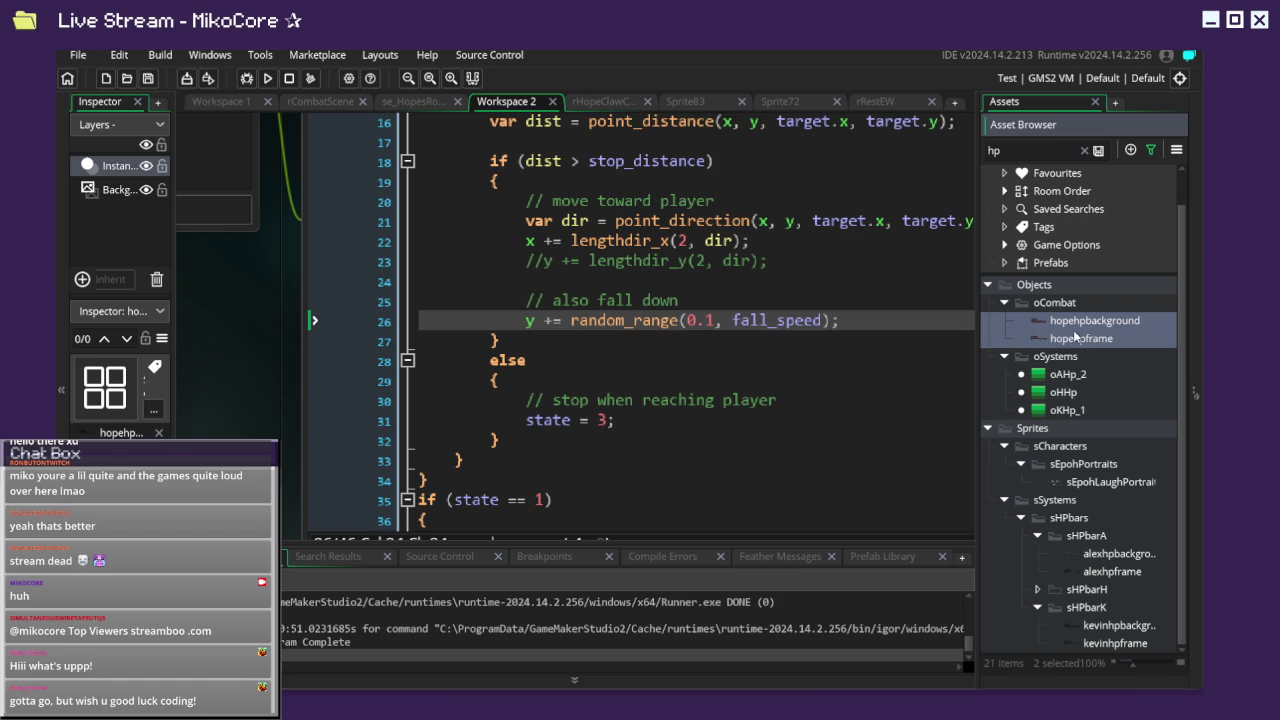
pyautogui.moveTo(1096, 322)
pyautogui.mouseDown()
pyautogui.moveTo(1122, 411)
pyautogui.moveTo(1080, 595)
pyautogui.moveTo(1065, 597)
pyautogui.mouseUp()
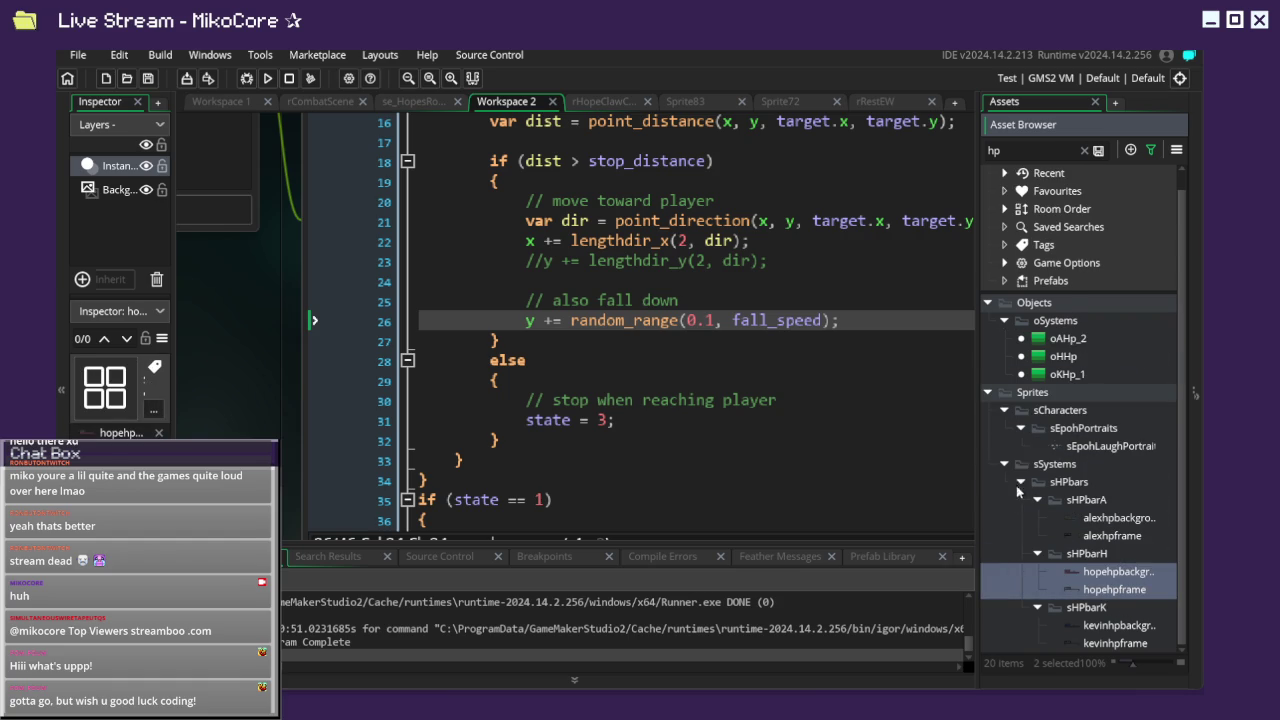
pyautogui.click(1084, 150)
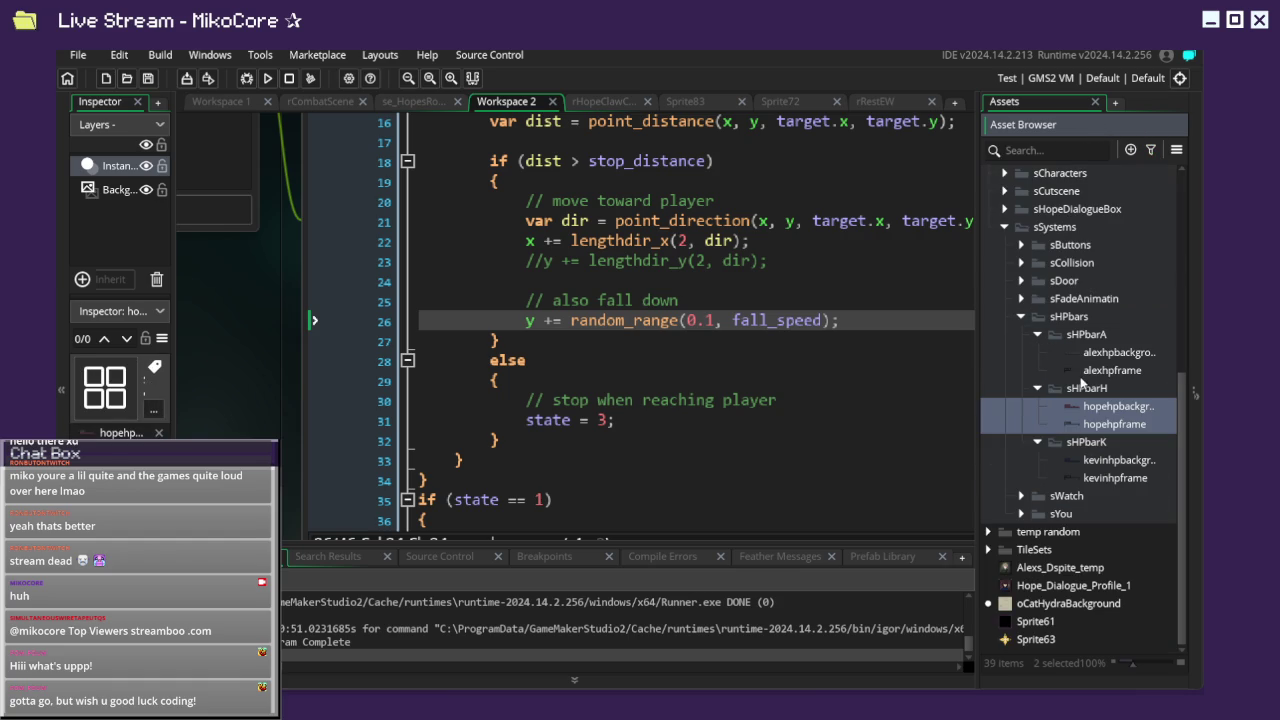
# Collapse the sHPbarH, sHPbarK and sHPbarA folders, then expand sFadeAnimatin and sDoor.
pyautogui.click(1040, 388)
pyautogui.click(1037, 441)
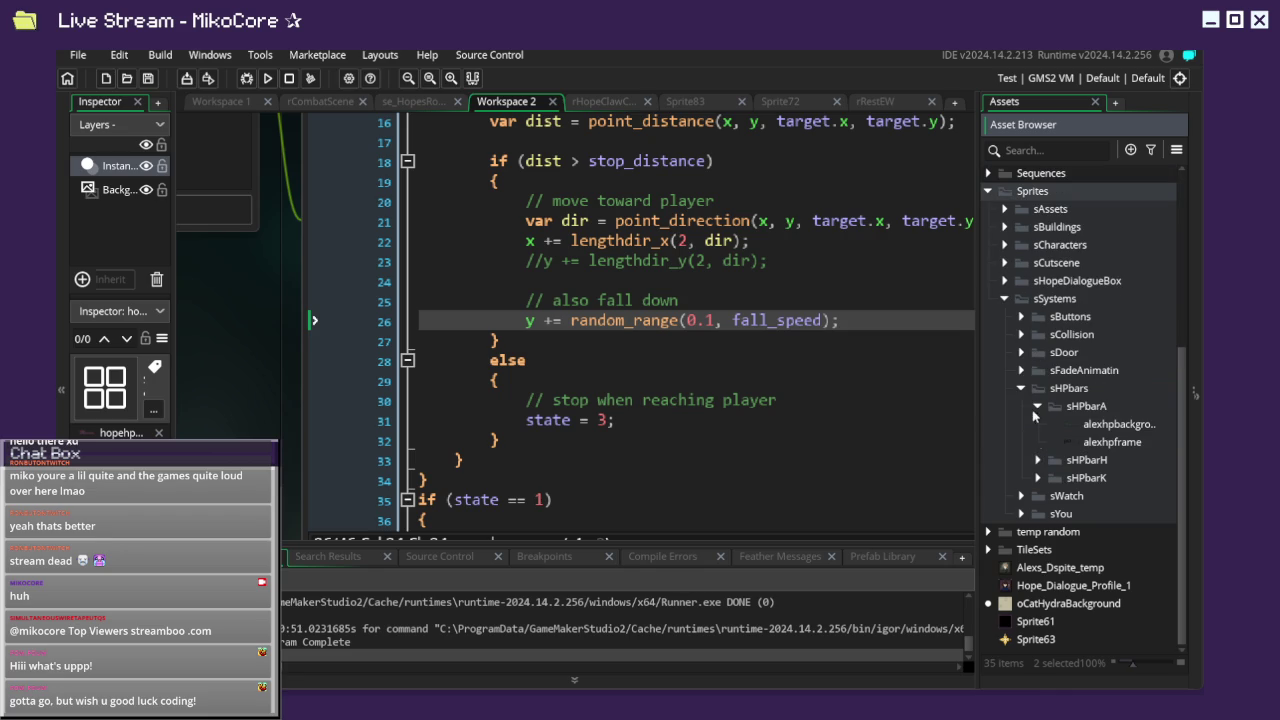
pyautogui.click(1037, 406)
pyautogui.click(1021, 497)
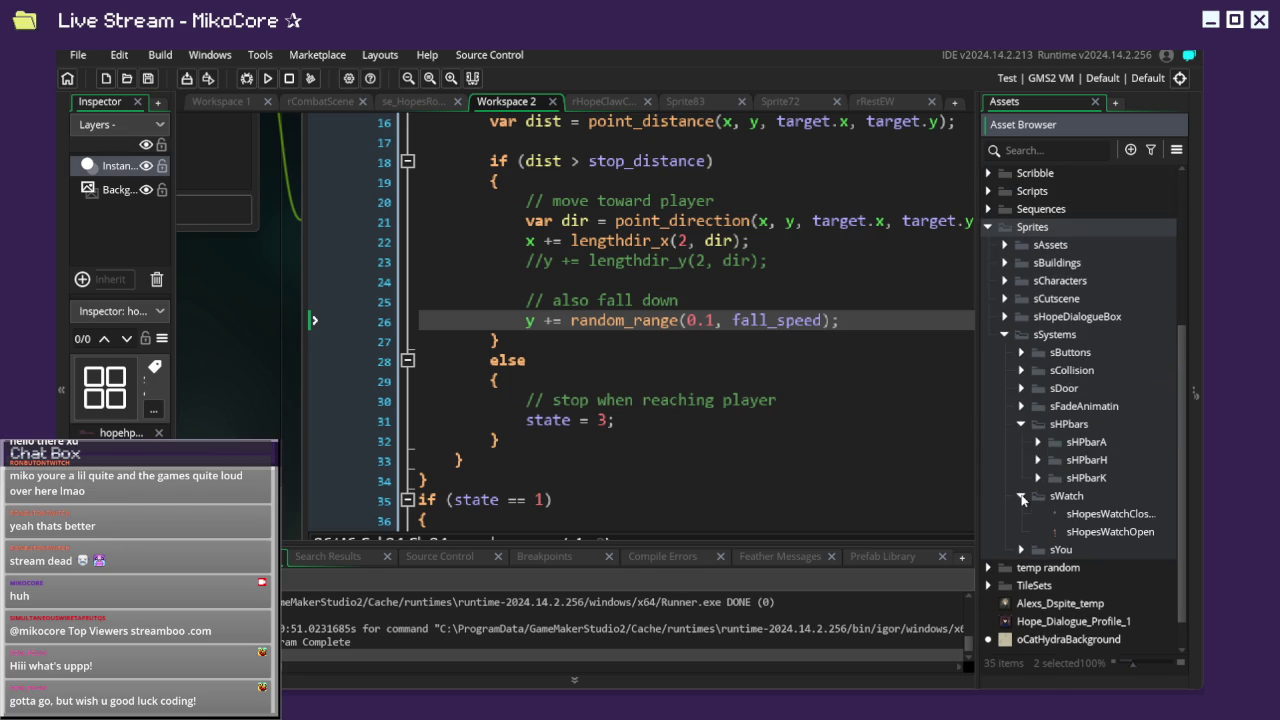
pyautogui.click(1022, 497)
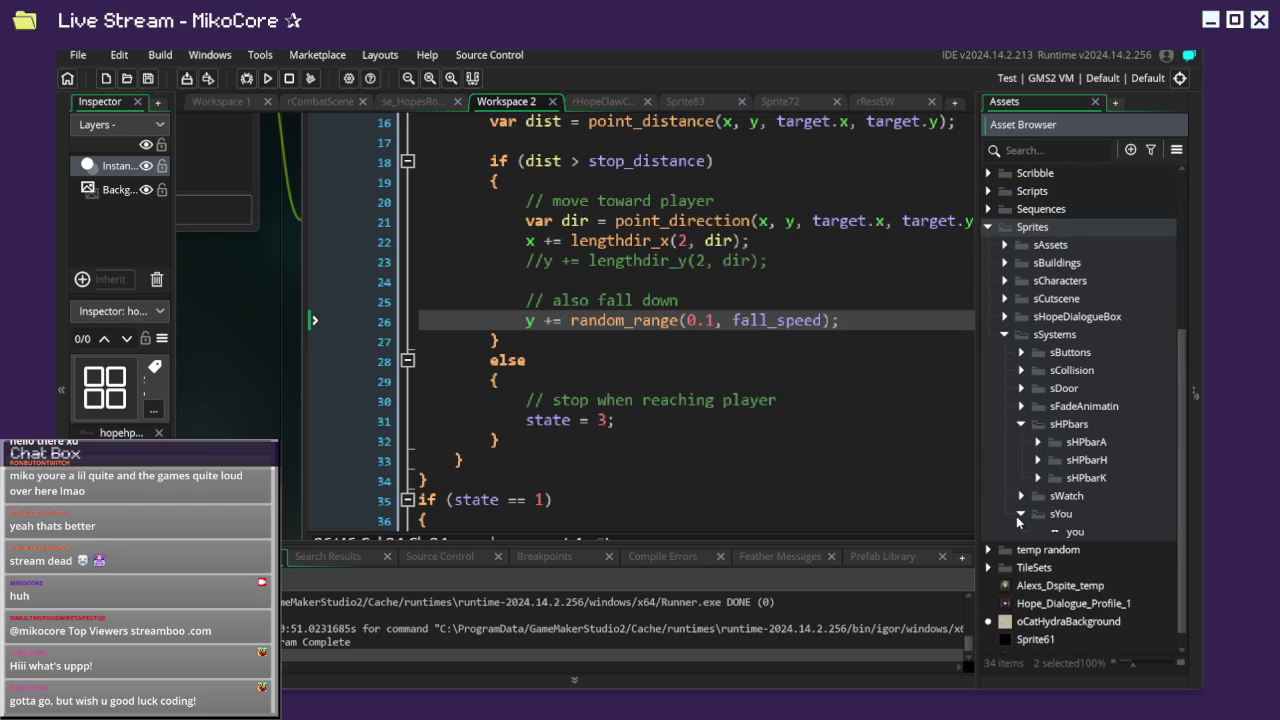
pyautogui.click(1021, 407)
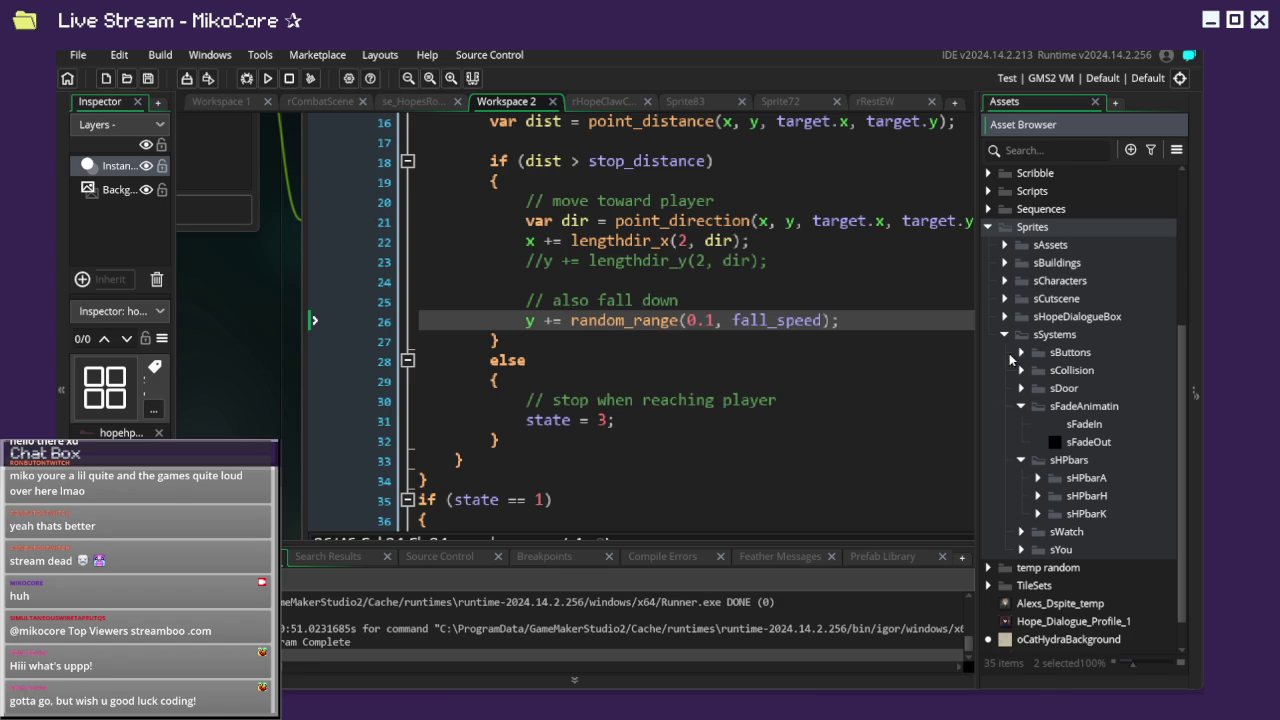
pyautogui.click(1021, 388)
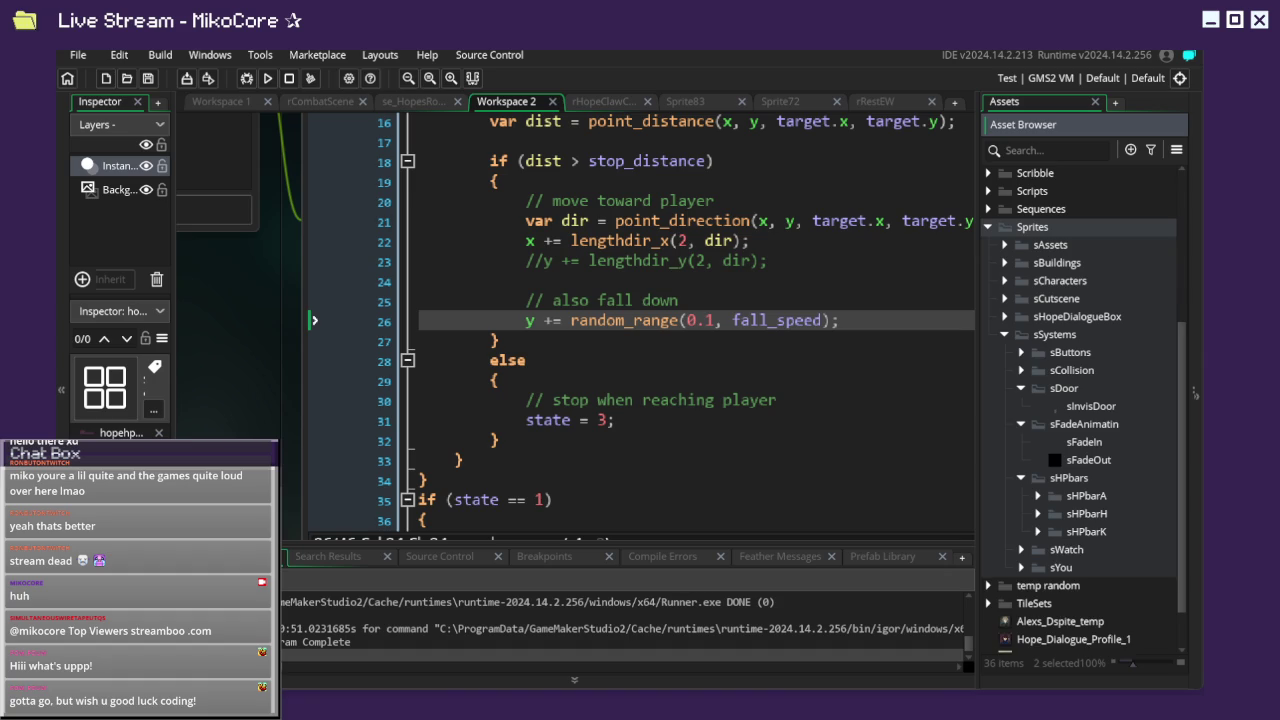
# Create a new group named sDialougeBoxes inside the Sprites folder.
pyautogui.click(1021, 370)
pyautogui.click(1021, 355)
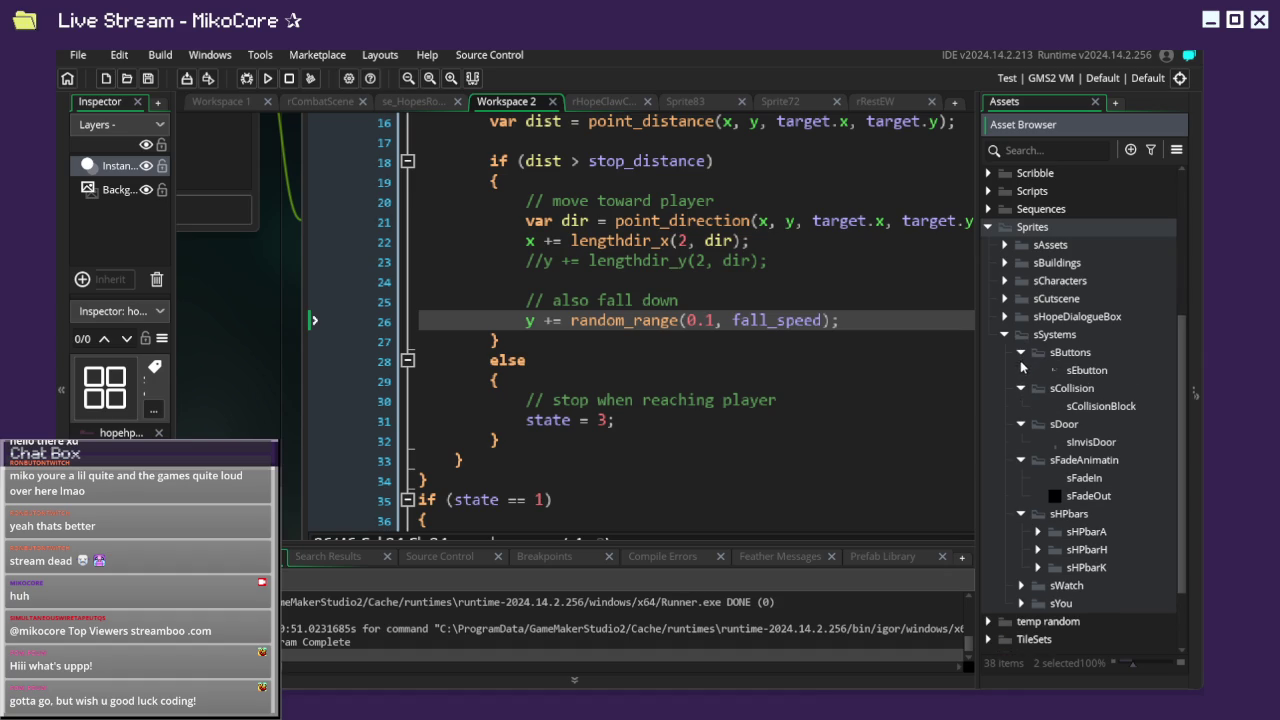
pyautogui.click(1004, 318)
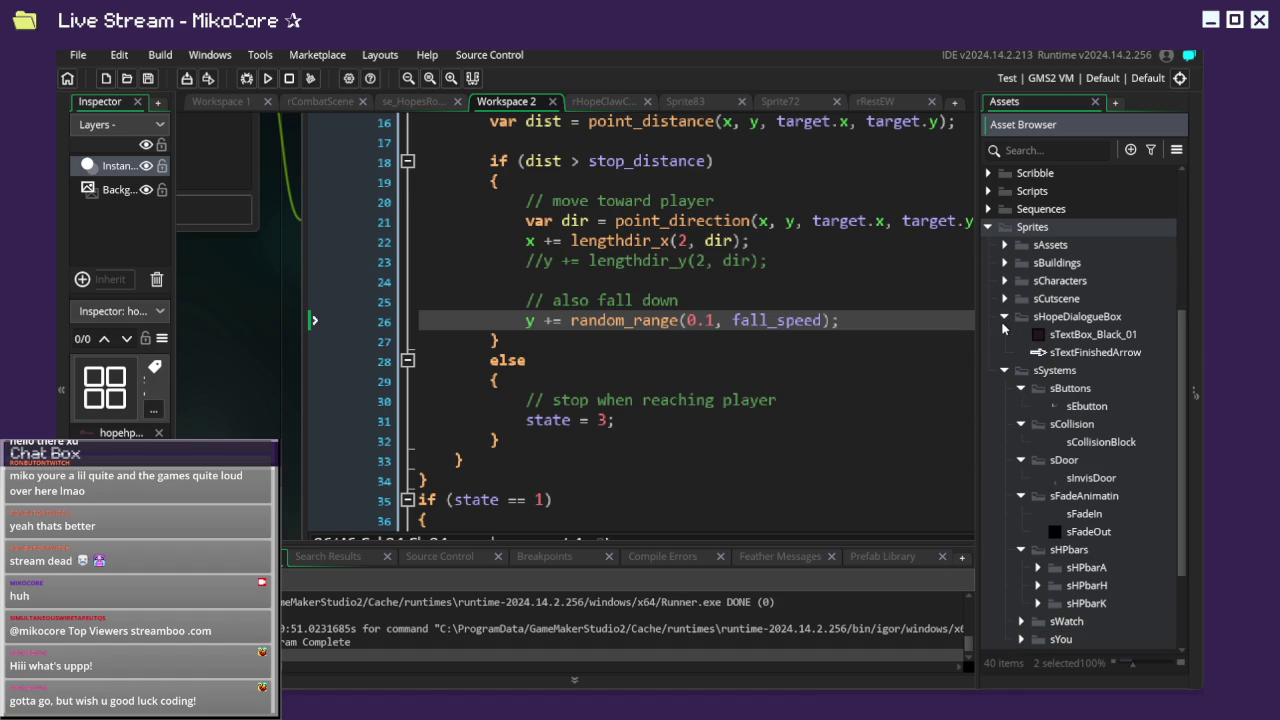
pyautogui.scroll(2, 1010, 352)
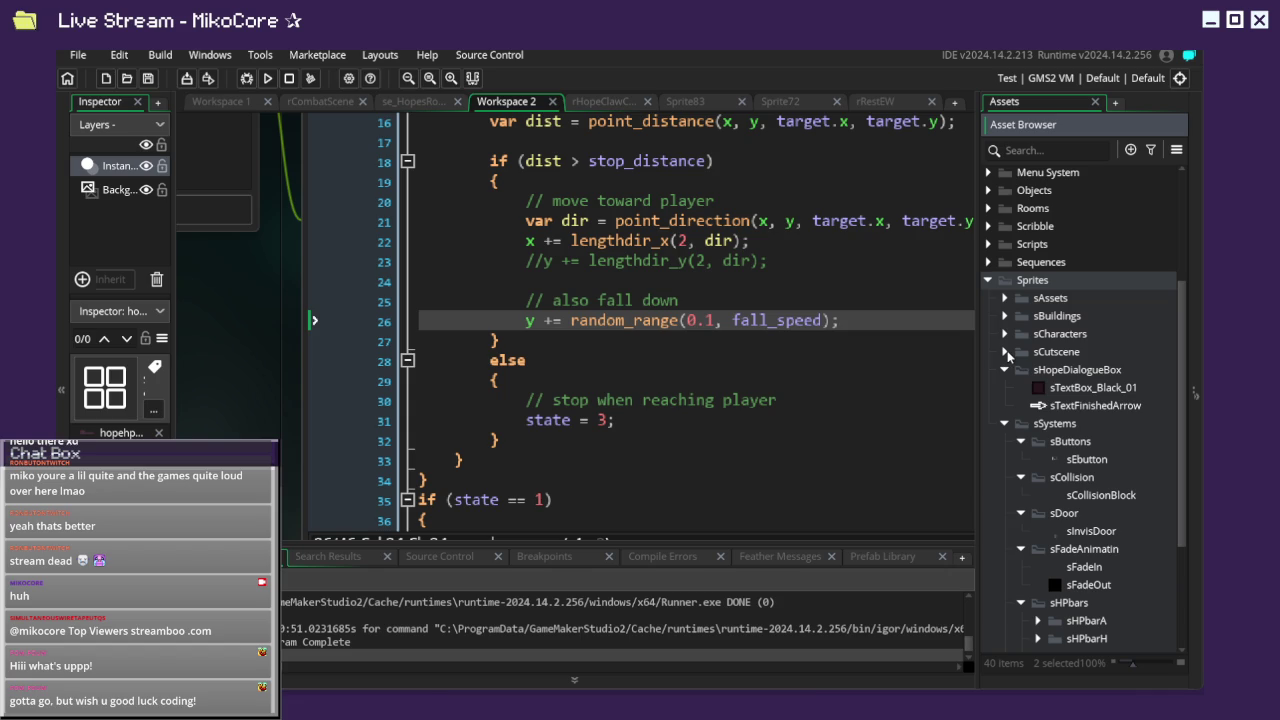
pyautogui.rightClick(1027, 284)
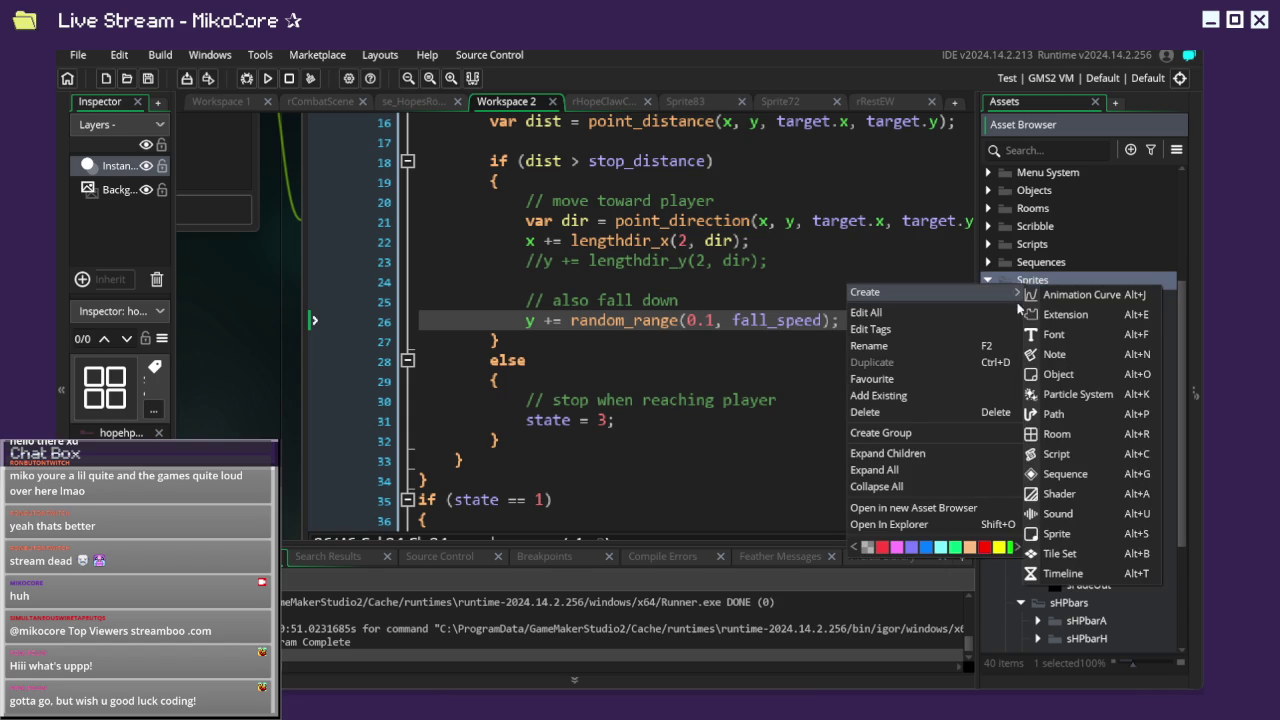
pyautogui.click(928, 438)
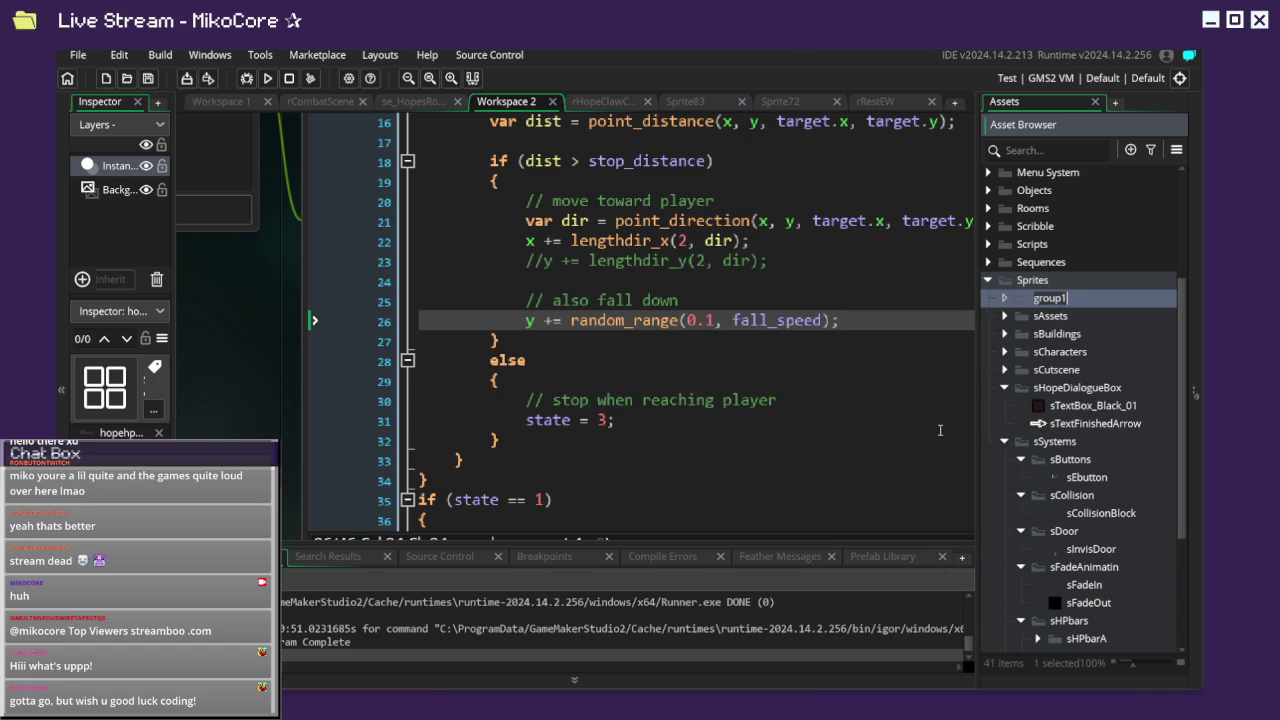
pyautogui.write('sDialo')
pyautogui.write('ugeBoc')
pyautogui.write('xes')
pyautogui.press('Return')
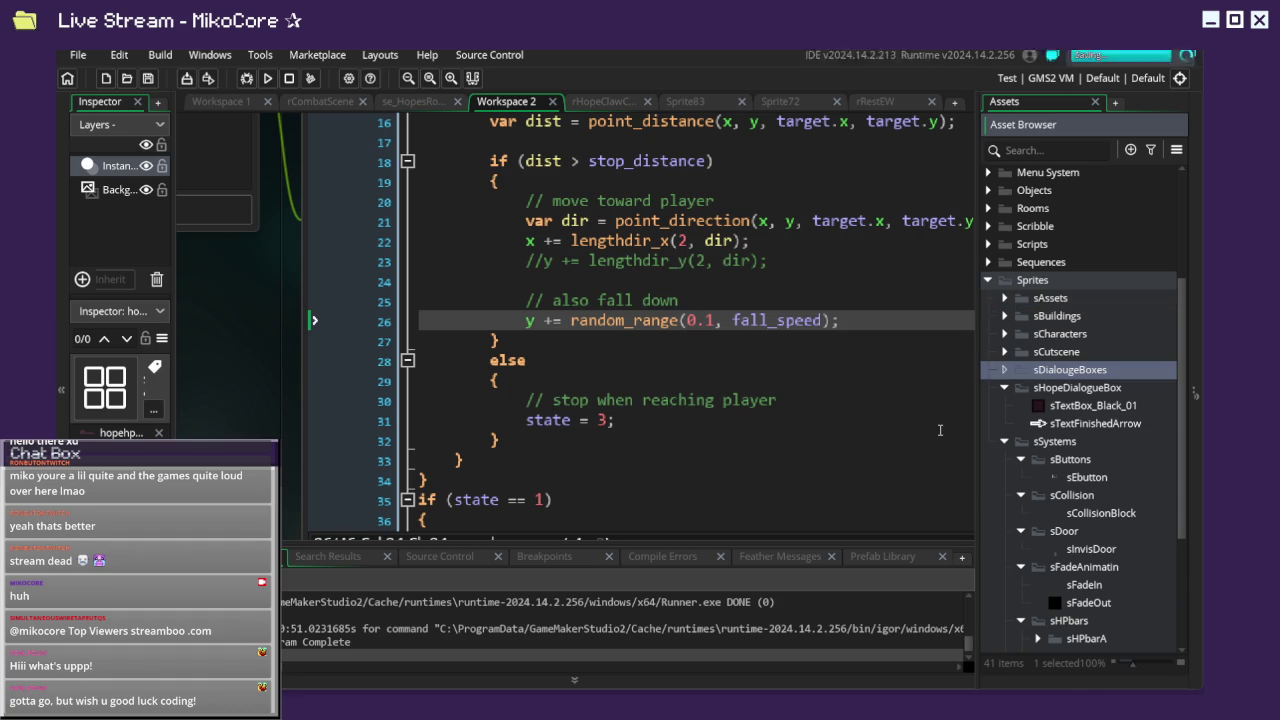
# Move sHopeDialogueBox into sDialougeBoxes, then browse the sCutscene and sCharacters folders.
pyautogui.click(1093, 395)
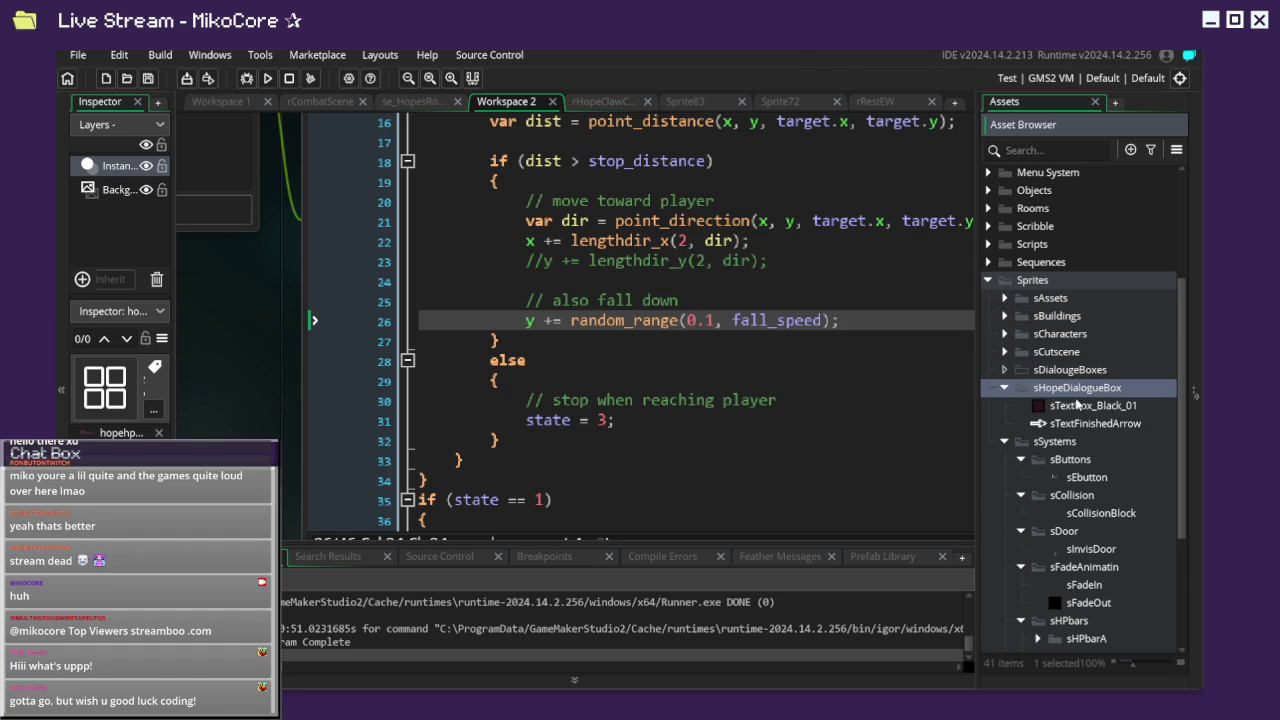
pyautogui.moveTo(1077, 398); pyautogui.dragTo(1070, 370)
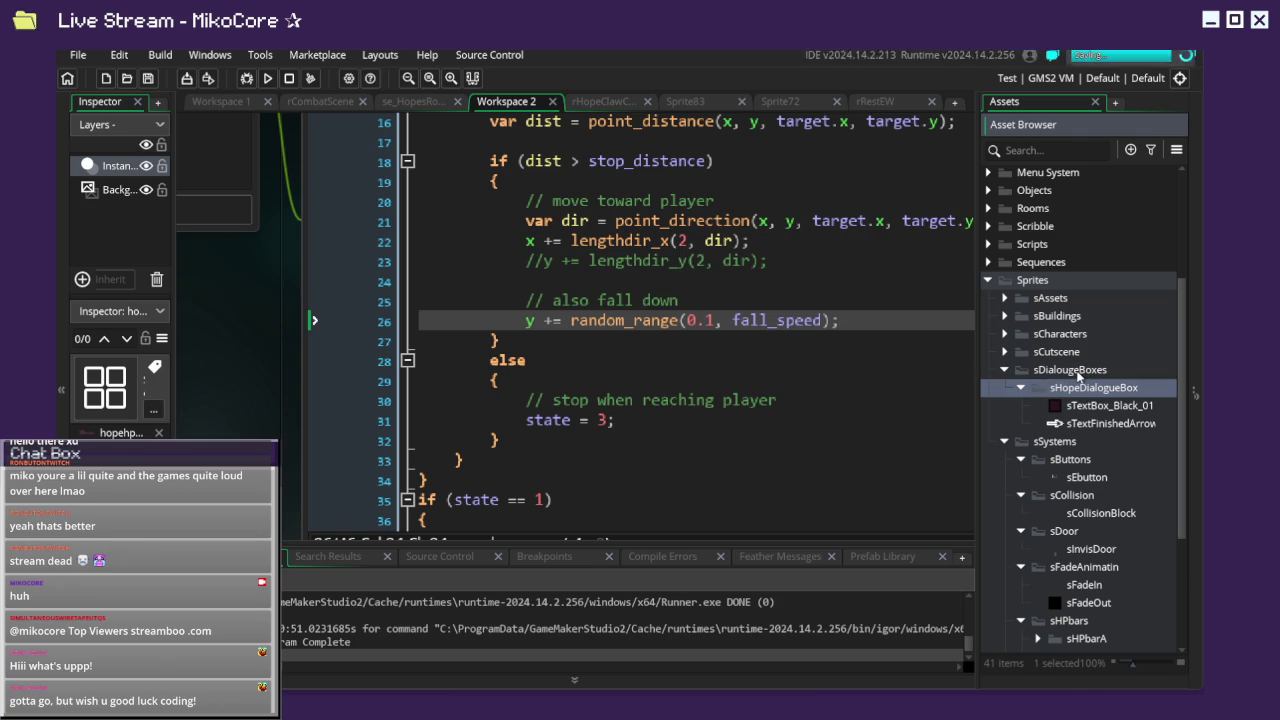
pyautogui.click(1006, 351)
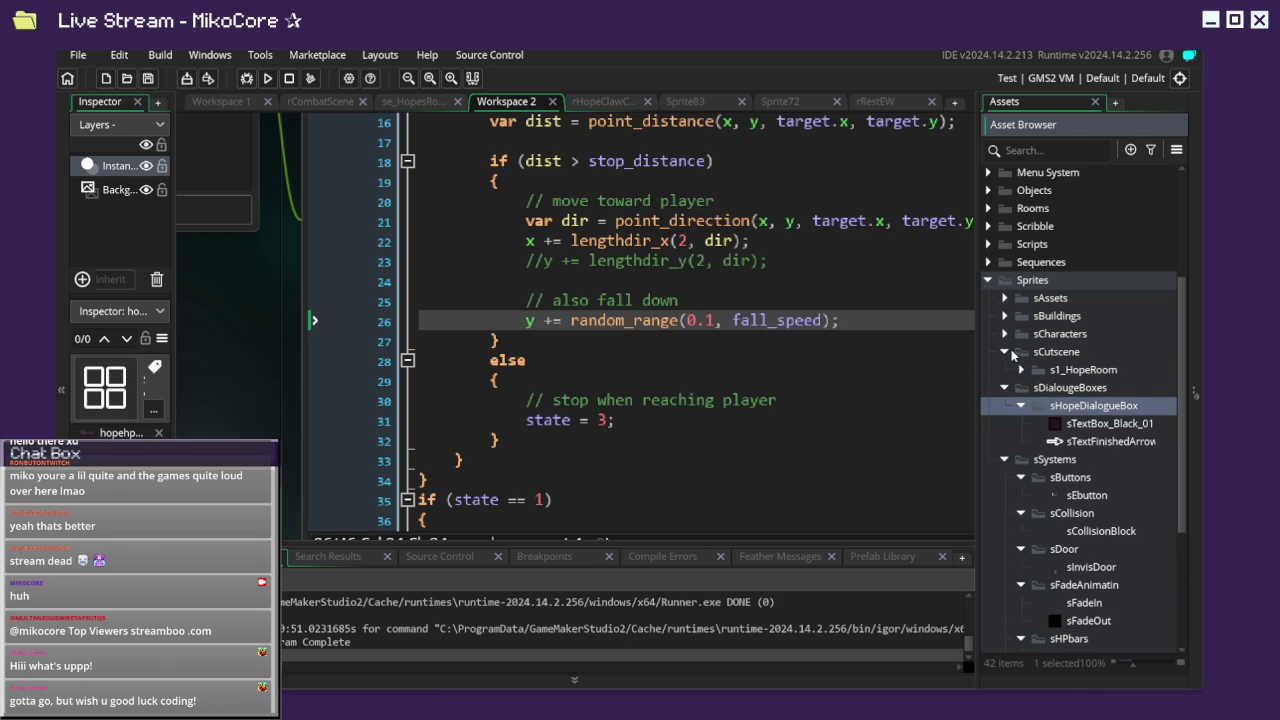
pyautogui.click(1021, 370)
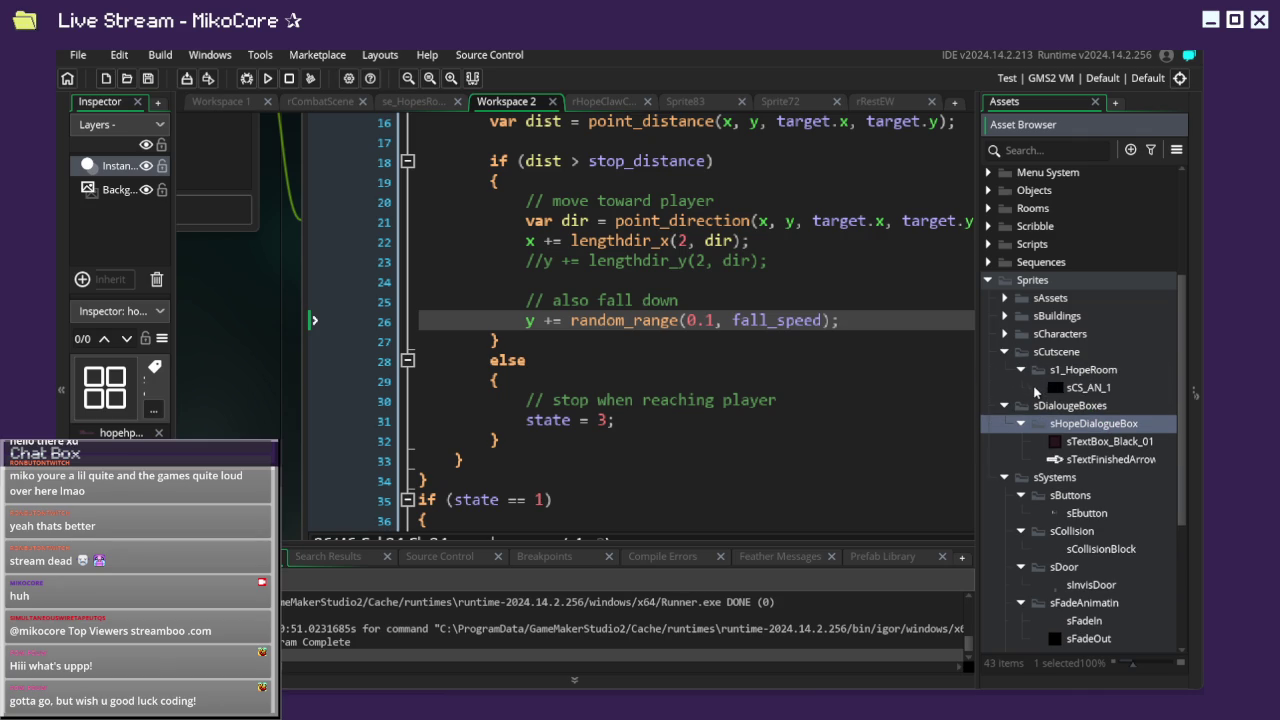
pyautogui.click(1005, 351)
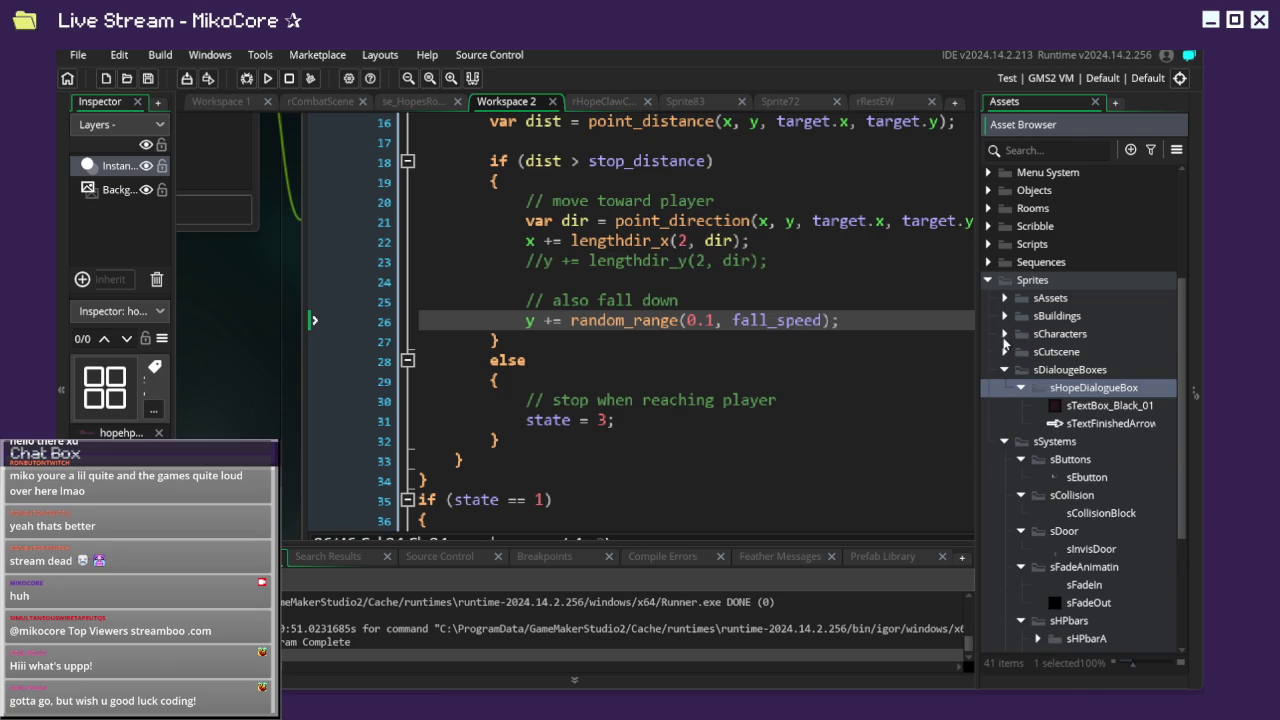
pyautogui.click(1005, 336)
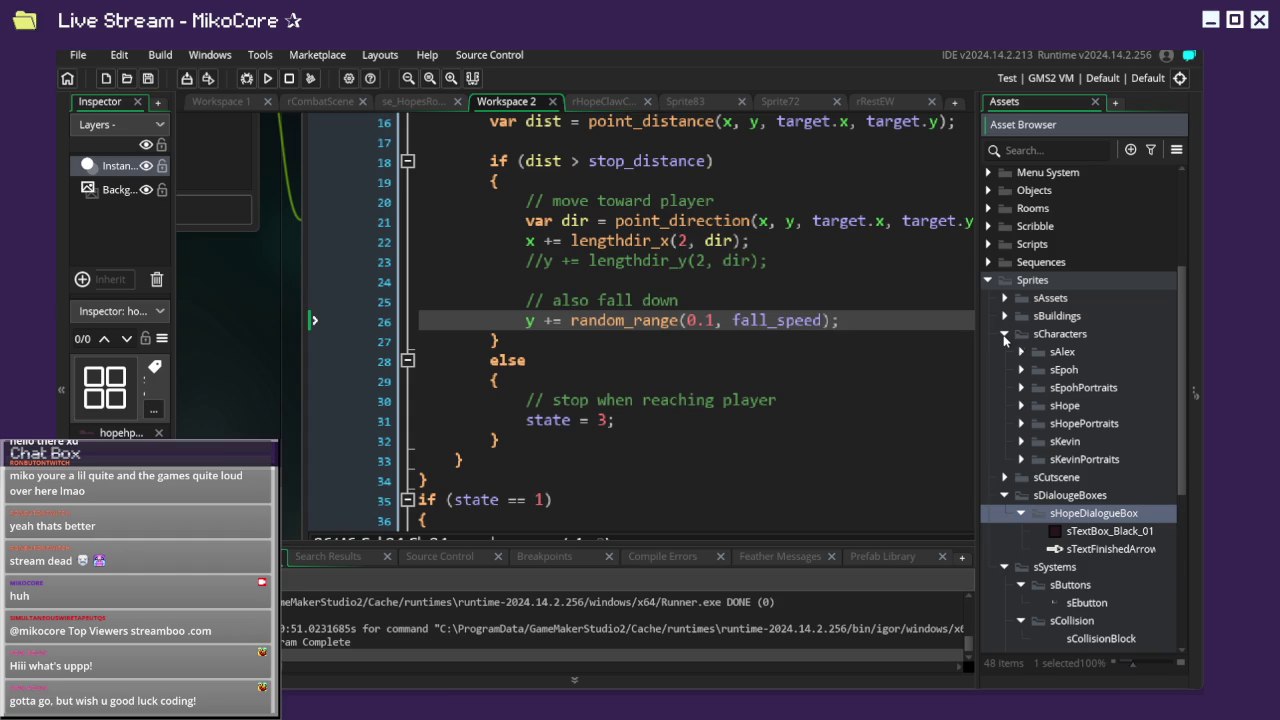
# Create a new group named sHopeMovement inside the sHope folder.
pyautogui.click(1021, 405)
pyautogui.click(1038, 424)
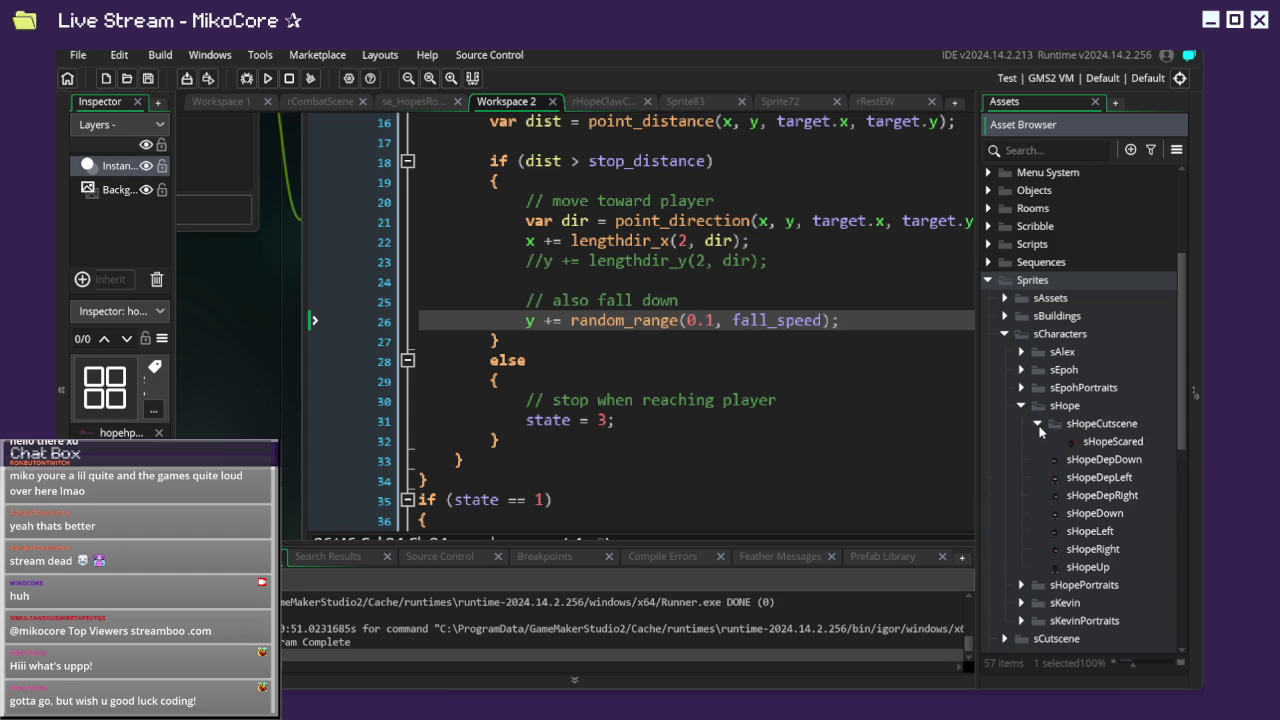
pyautogui.click(1038, 424)
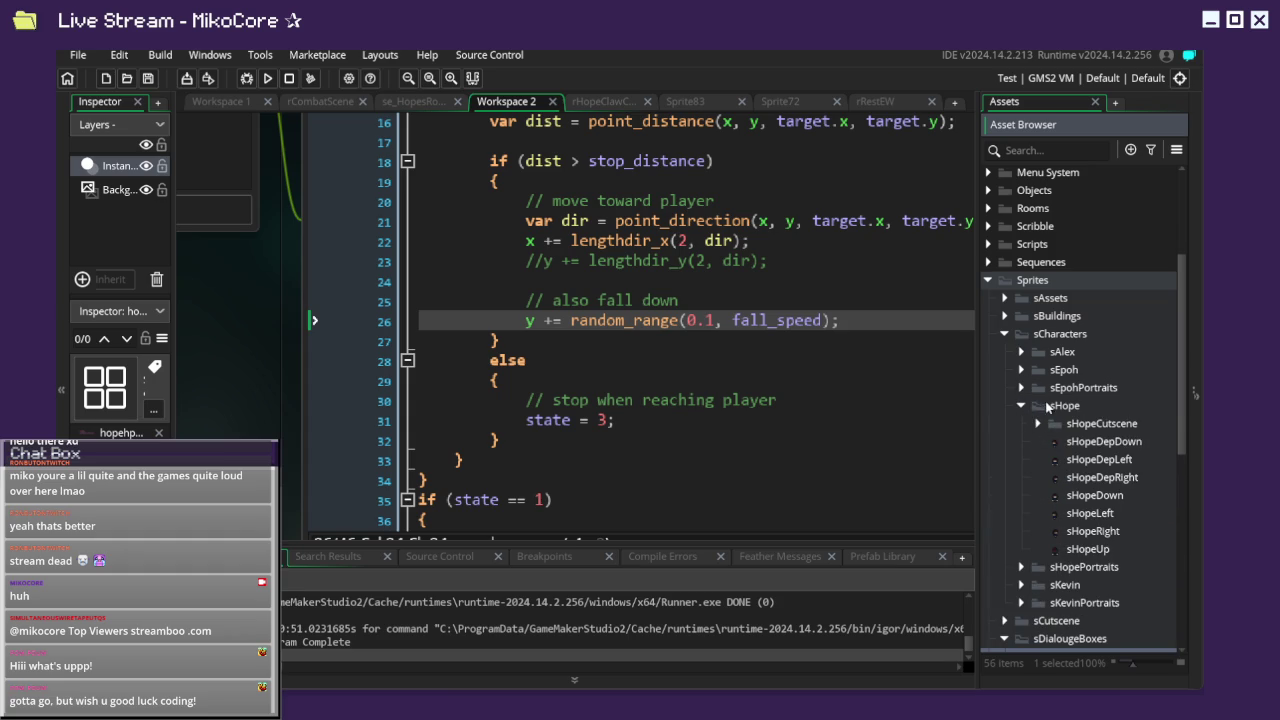
pyautogui.click(1050, 406)
pyautogui.rightClick(1050, 406)
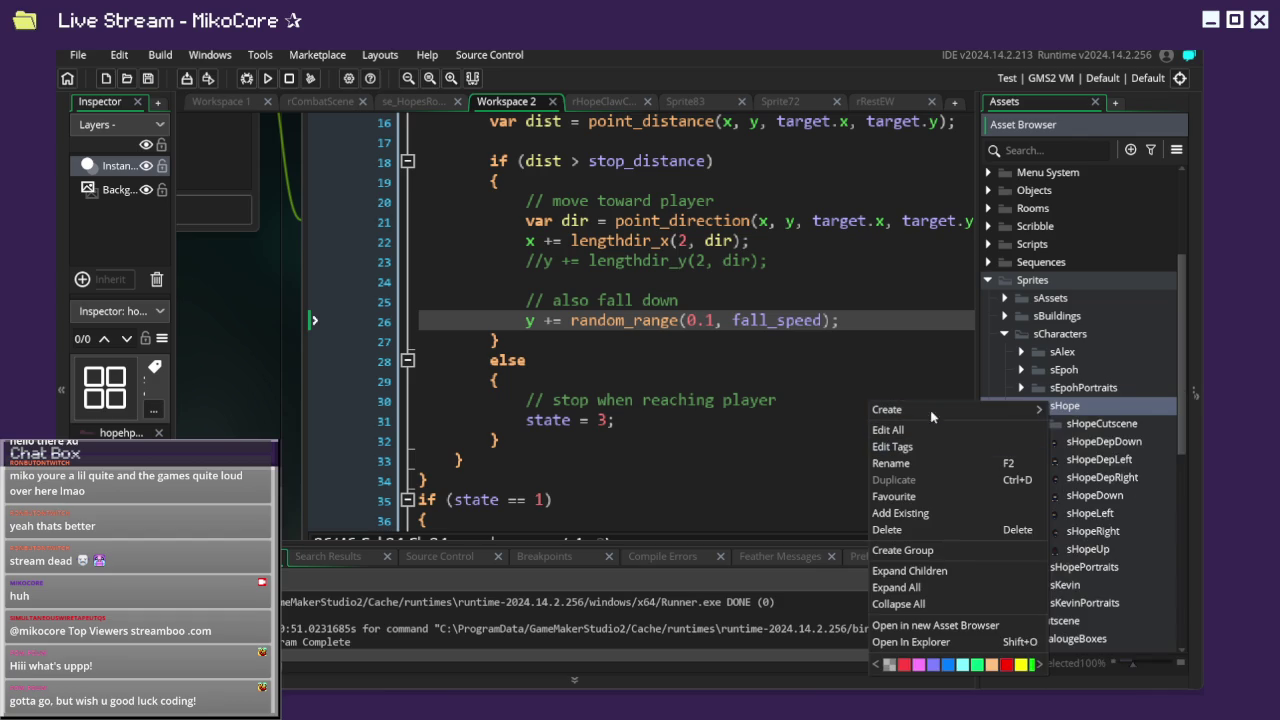
pyautogui.click(946, 546)
pyautogui.write('sHopeMovement')
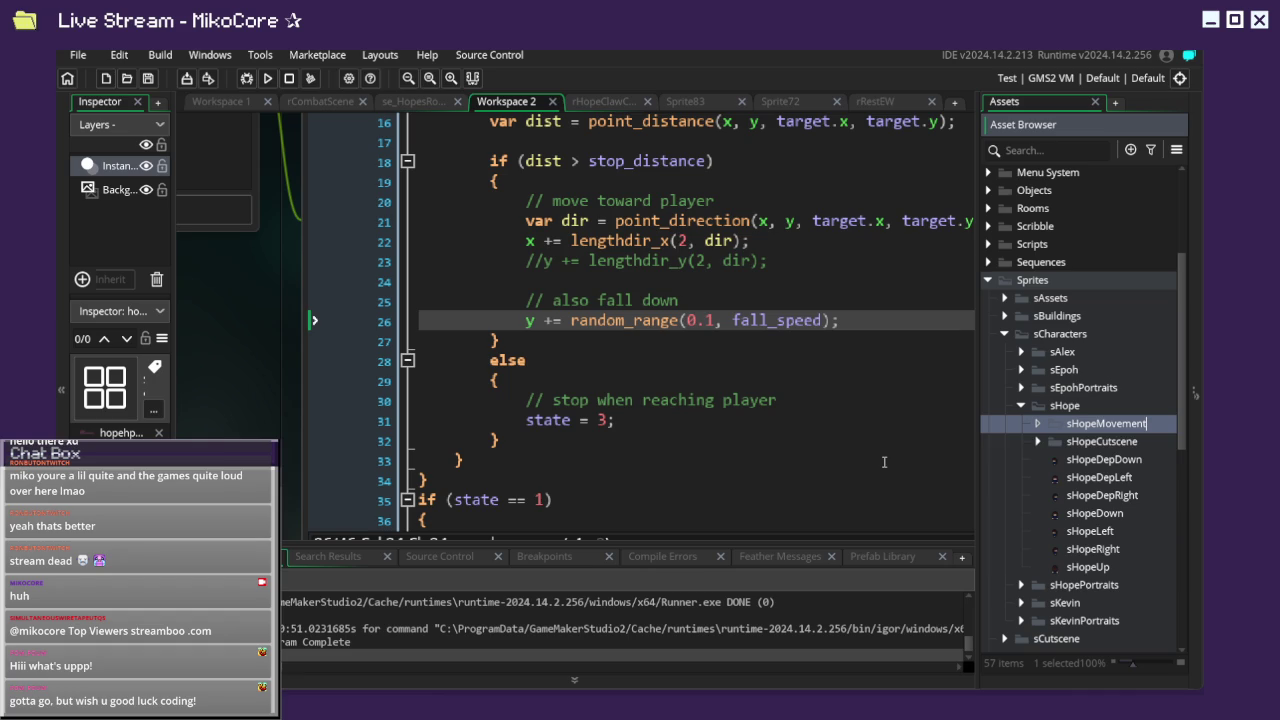
pyautogui.press('Return')
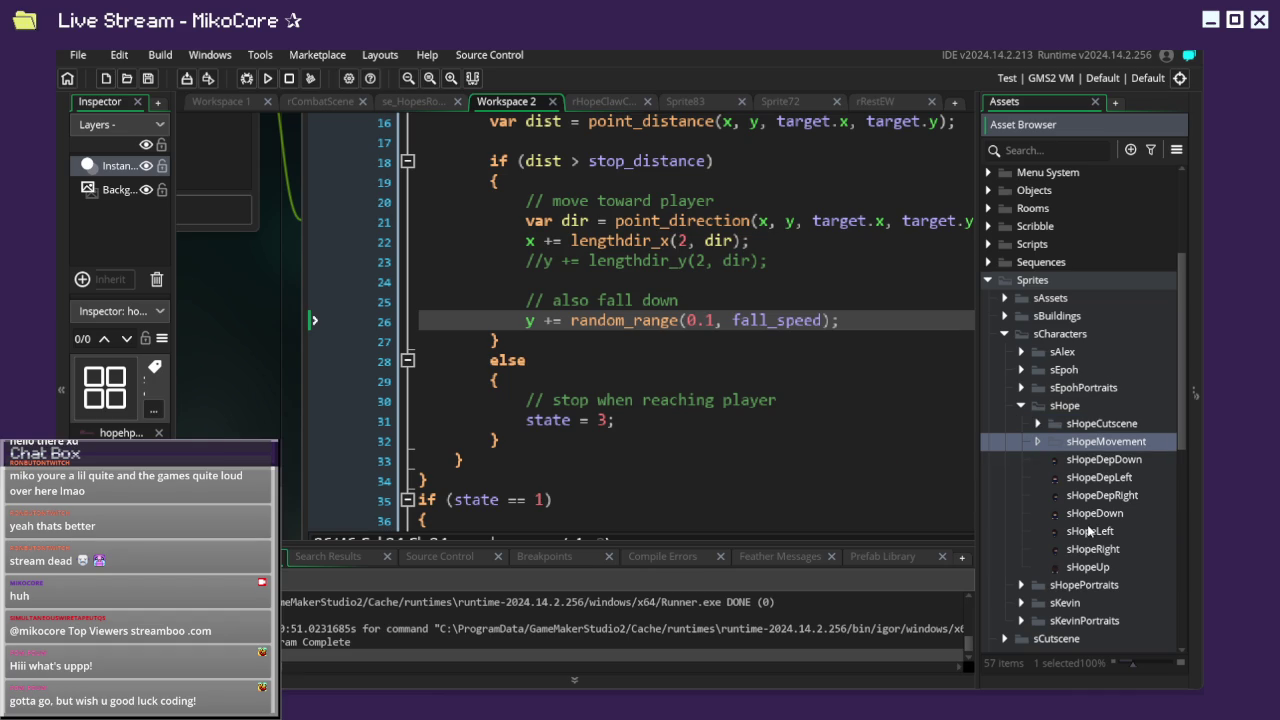
# Move sHopeDown, sHopeLeft, sHopeRight and sHopeUp into sHopeMovement.
pyautogui.click(1088, 531)
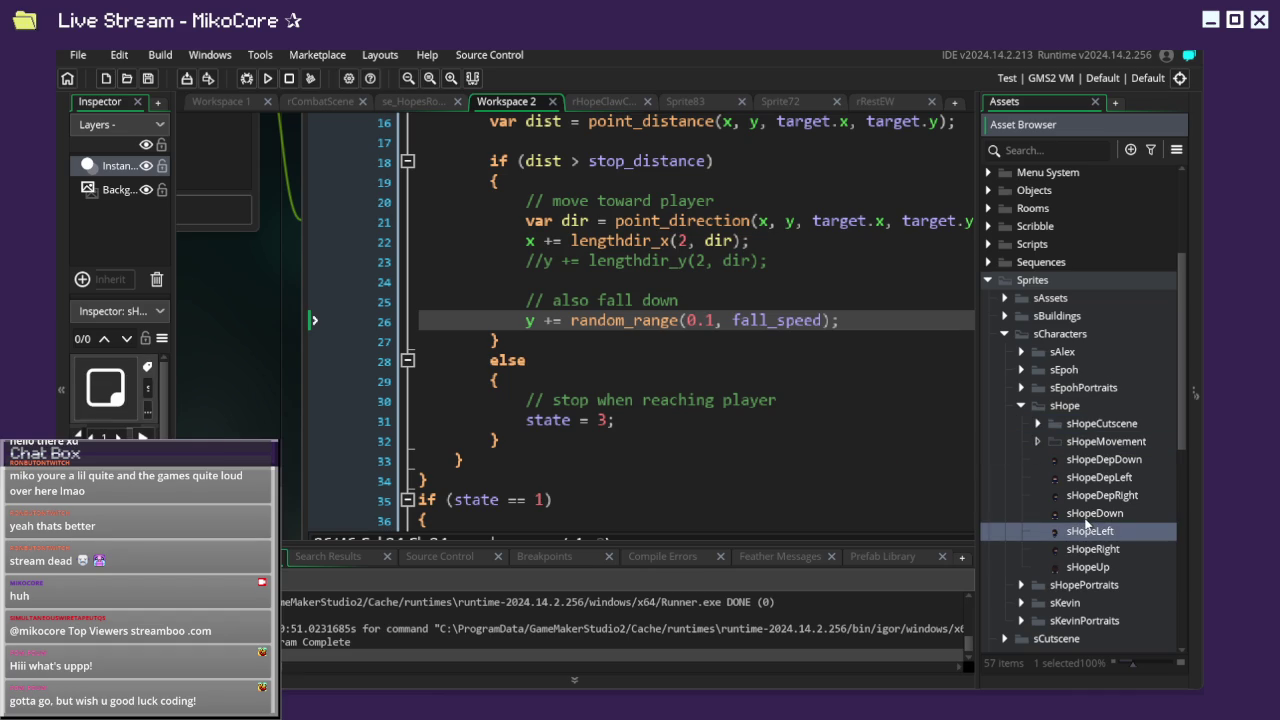
pyautogui.keyDown('shift'); pyautogui.click(1086, 513); pyautogui.keyUp('shift')
pyautogui.keyDown('shift'); pyautogui.click(1098, 549); pyautogui.keyUp('shift')
pyautogui.keyDown('shift'); pyautogui.click(1102, 567); pyautogui.keyUp('shift')
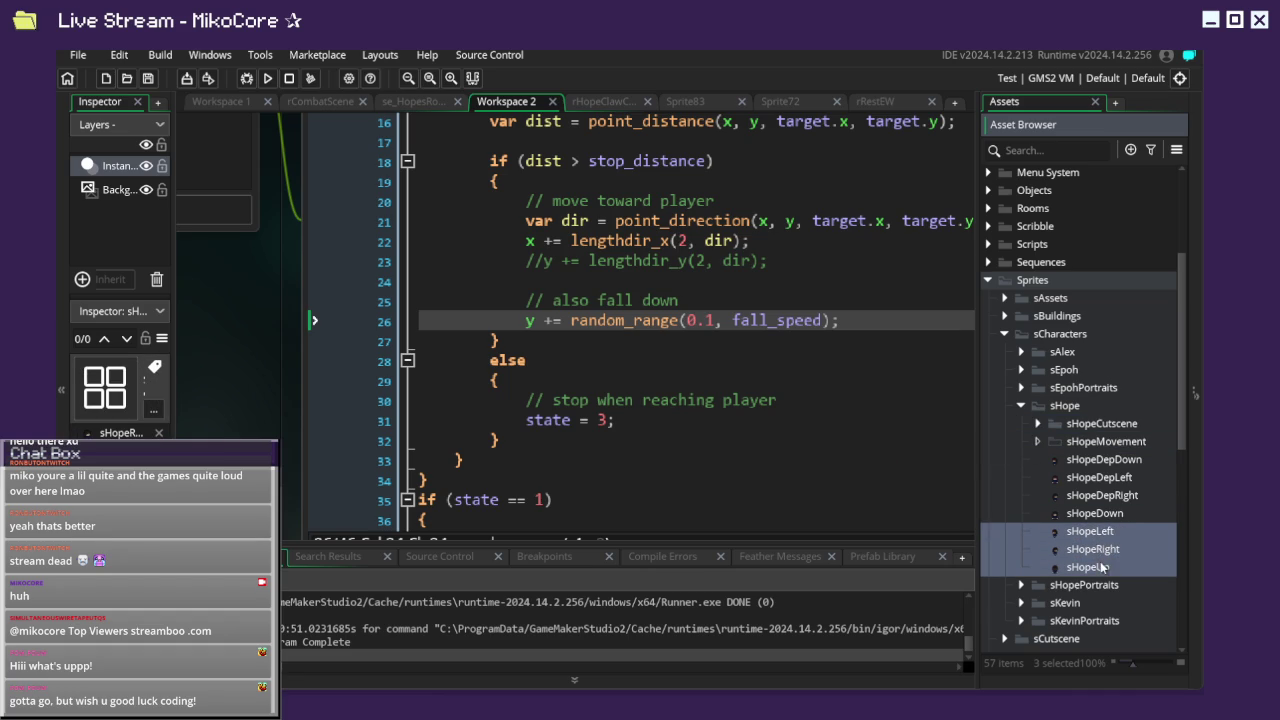
pyautogui.keyDown('shift'); pyautogui.click(1090, 514); pyautogui.keyUp('shift')
pyautogui.moveTo(1088, 514)
pyautogui.mouseDown()
pyautogui.moveTo(1118, 490)
pyautogui.moveTo(1115, 443)
pyautogui.mouseUp()
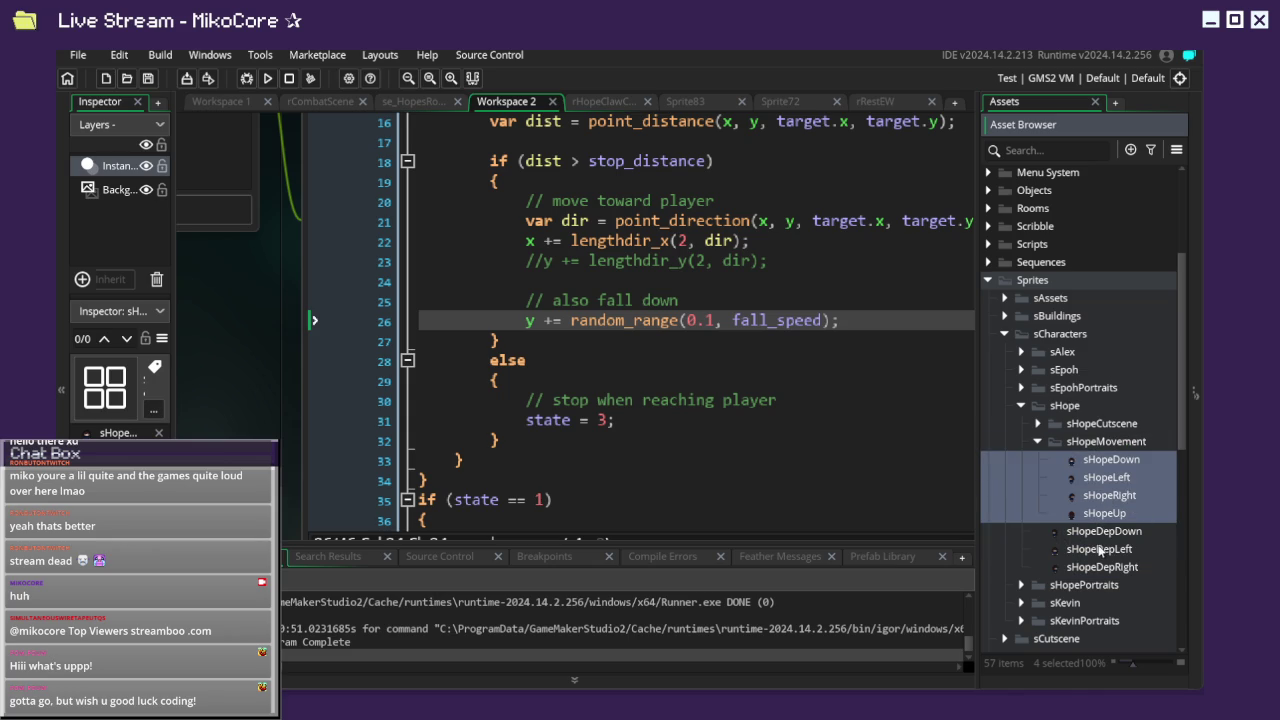
pyautogui.click(1040, 441)
# Move sHopeDepDown, sHopeDepLeft and sHopeDepRight into the sHopeCutscene group.
pyautogui.click(1084, 462)
pyautogui.keyDown('shift'); pyautogui.click(1093, 492); pyautogui.keyUp('shift')
pyautogui.moveTo(1093, 492)
pyautogui.mouseDown()
pyautogui.moveTo(1100, 435)
pyautogui.moveTo(1049, 464)
pyautogui.mouseUp()
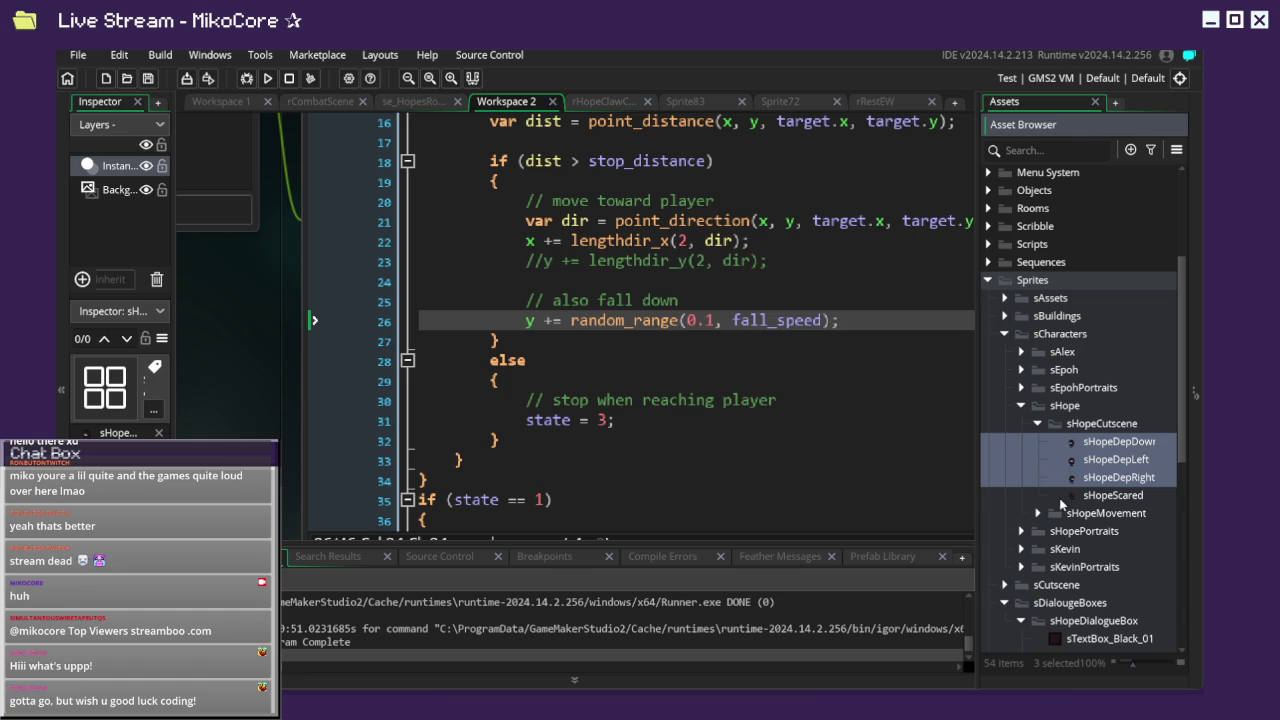
pyautogui.click(1060, 500)
pyautogui.click(1039, 515)
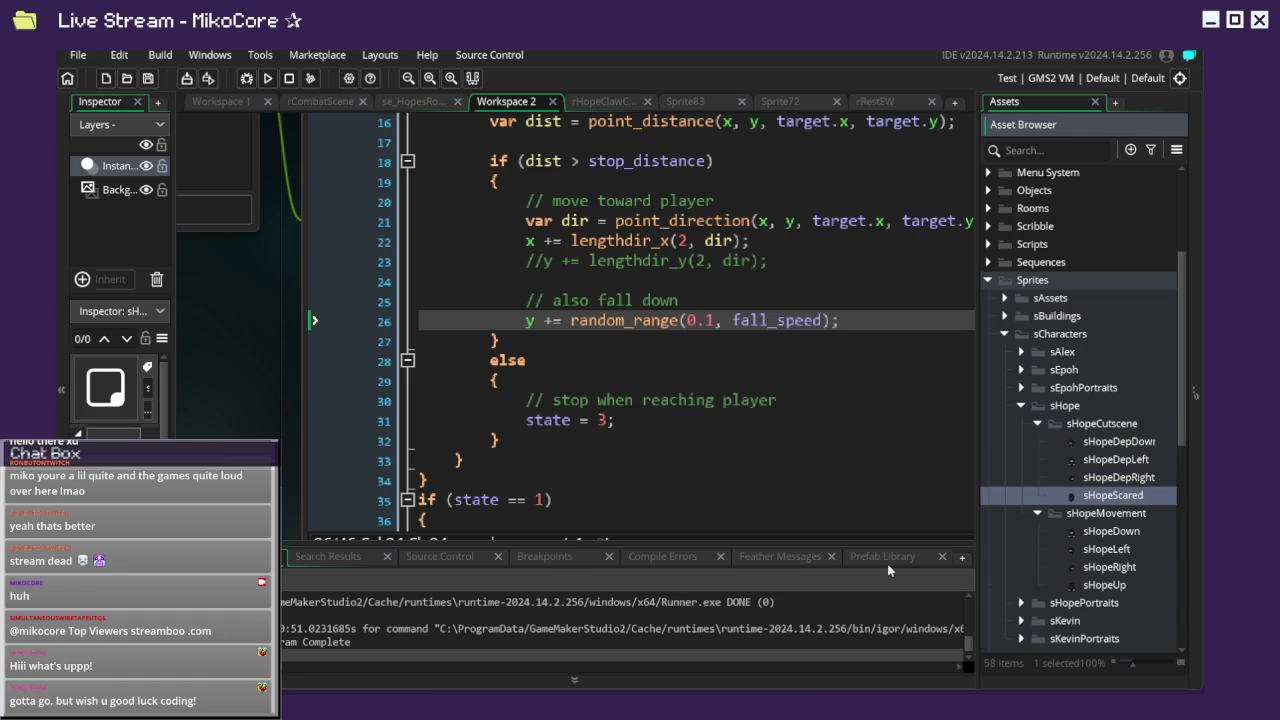
pyautogui.click(1040, 432)
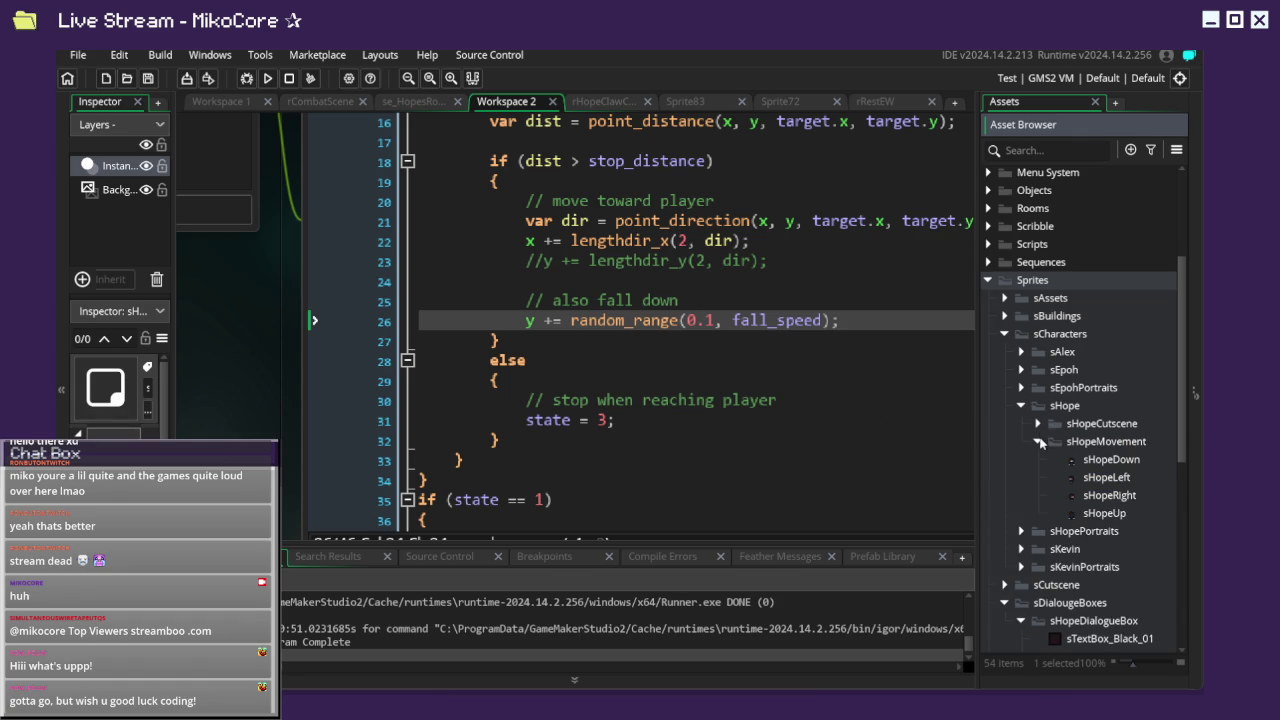
# Collapse the sHope folders and open sEpoh to locate the sEpohTextBox sprite.
pyautogui.click(1040, 443)
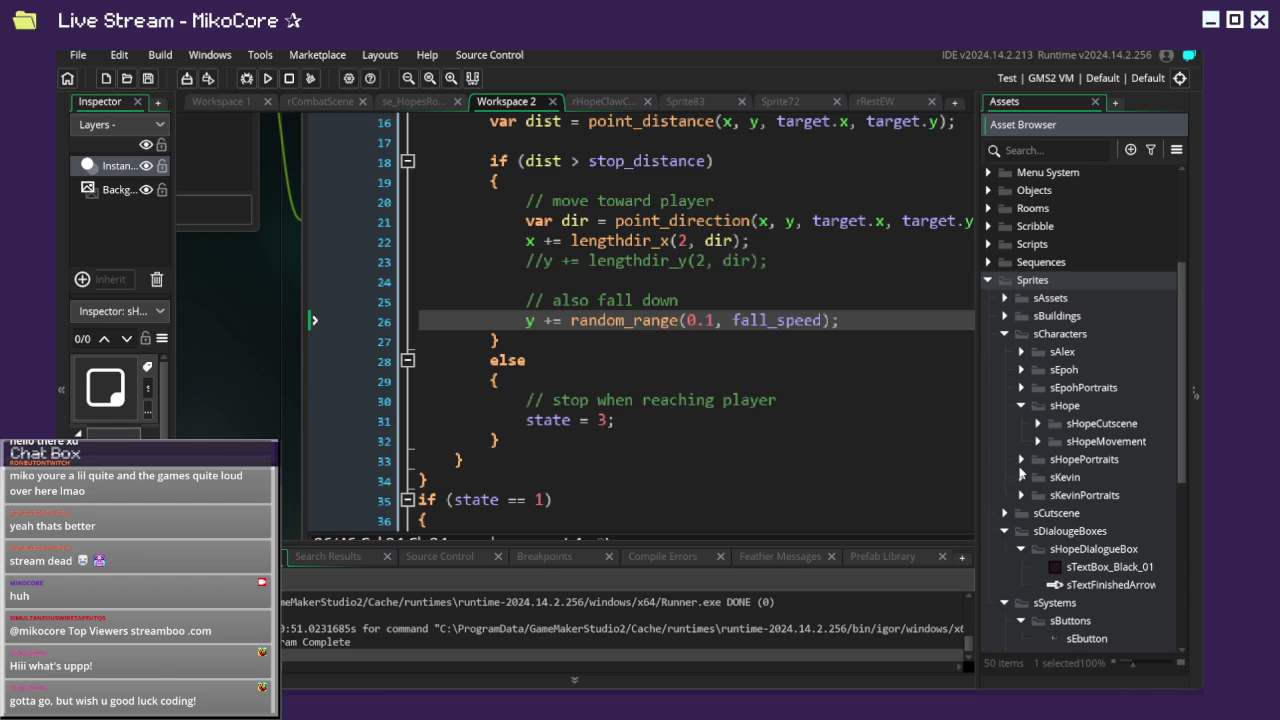
pyautogui.click(1024, 464)
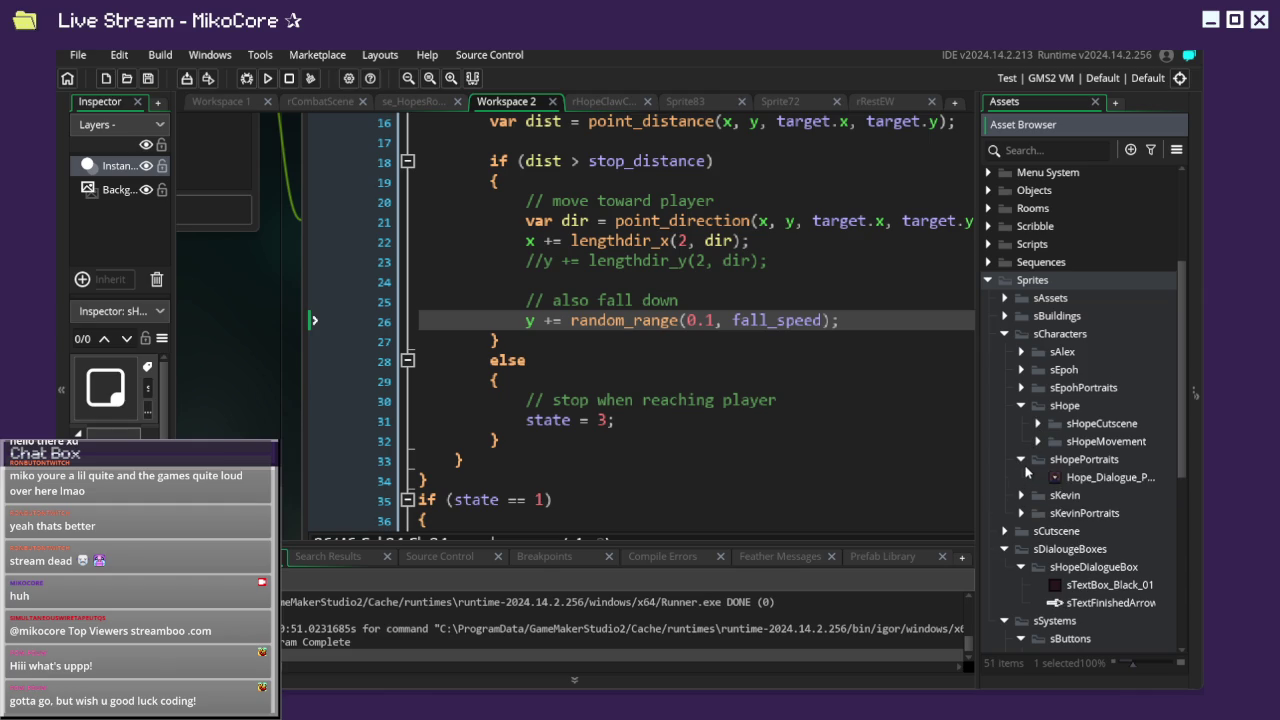
pyautogui.click(1022, 460)
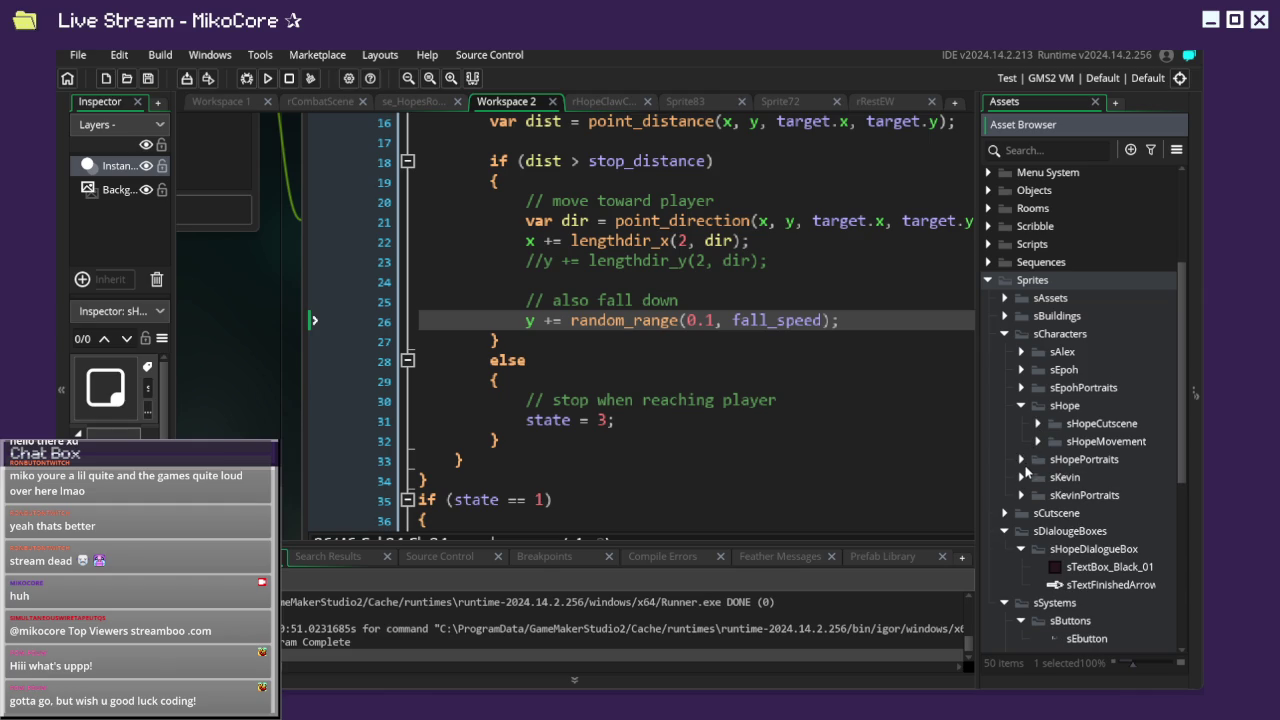
pyautogui.click(1021, 405)
pyautogui.click(1021, 388)
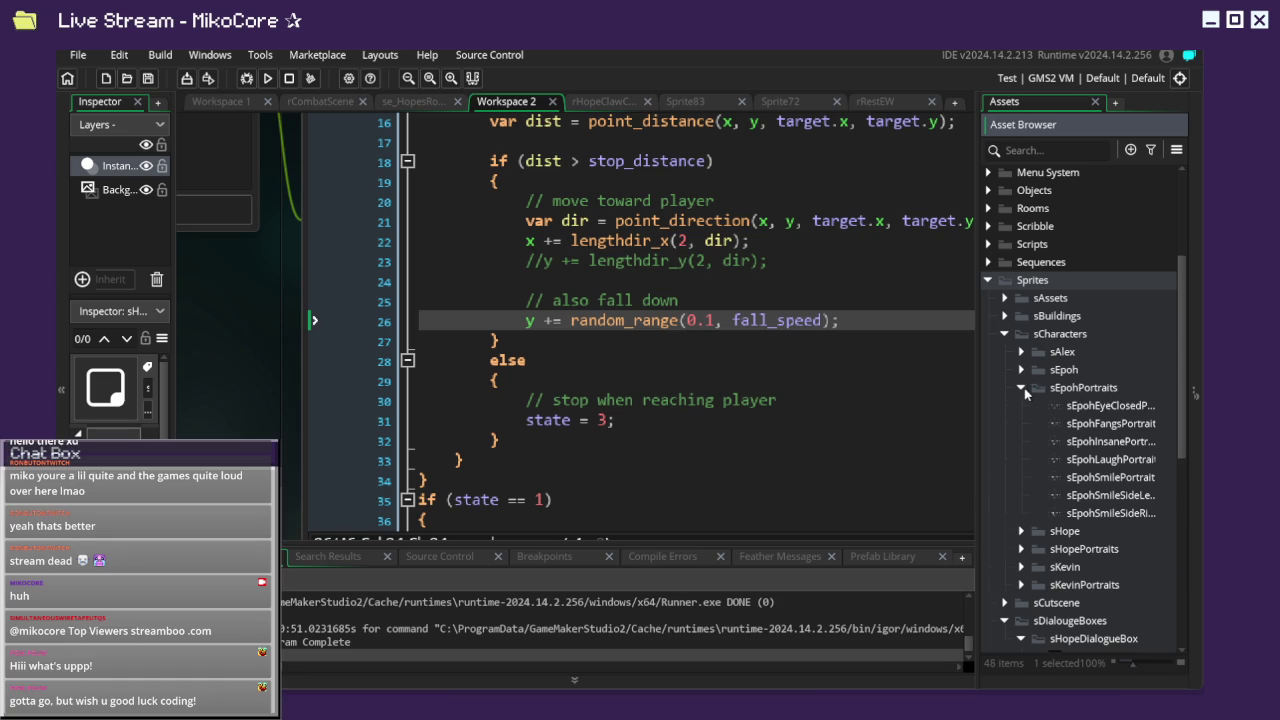
pyautogui.click(1022, 388)
pyautogui.click(1024, 374)
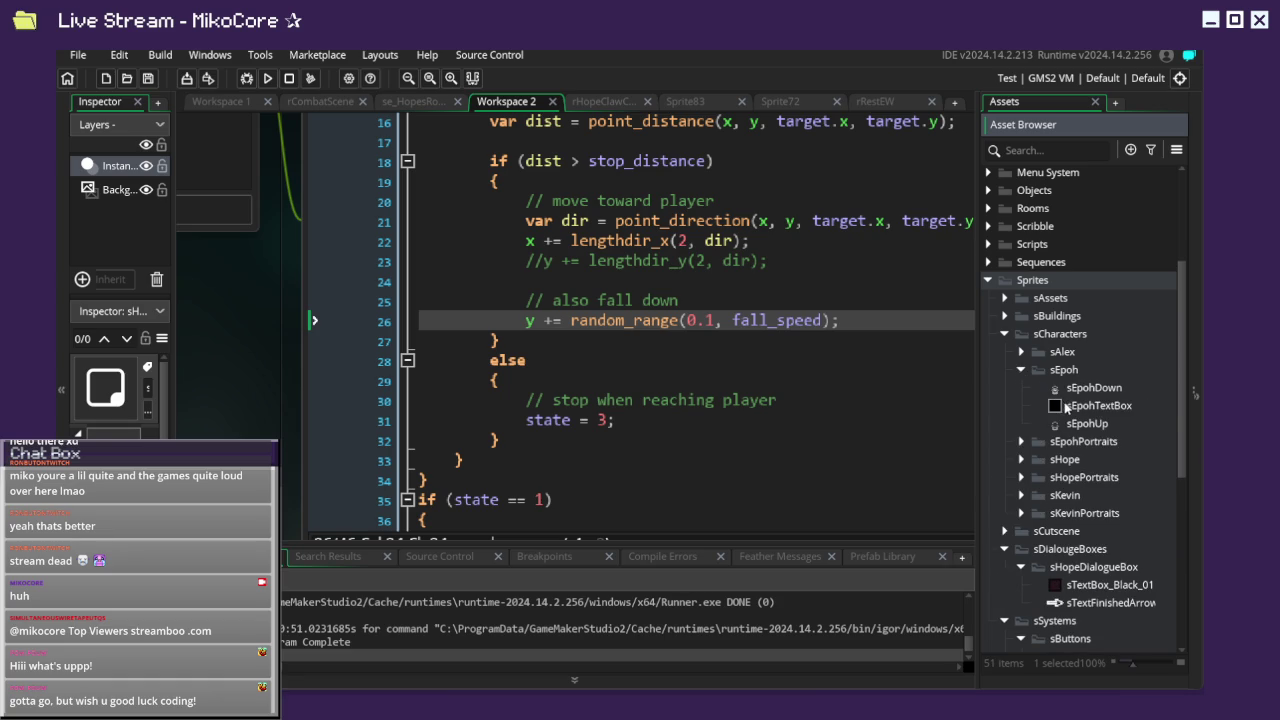
pyautogui.click(1066, 405)
pyautogui.scroll(-3, 1062, 390)
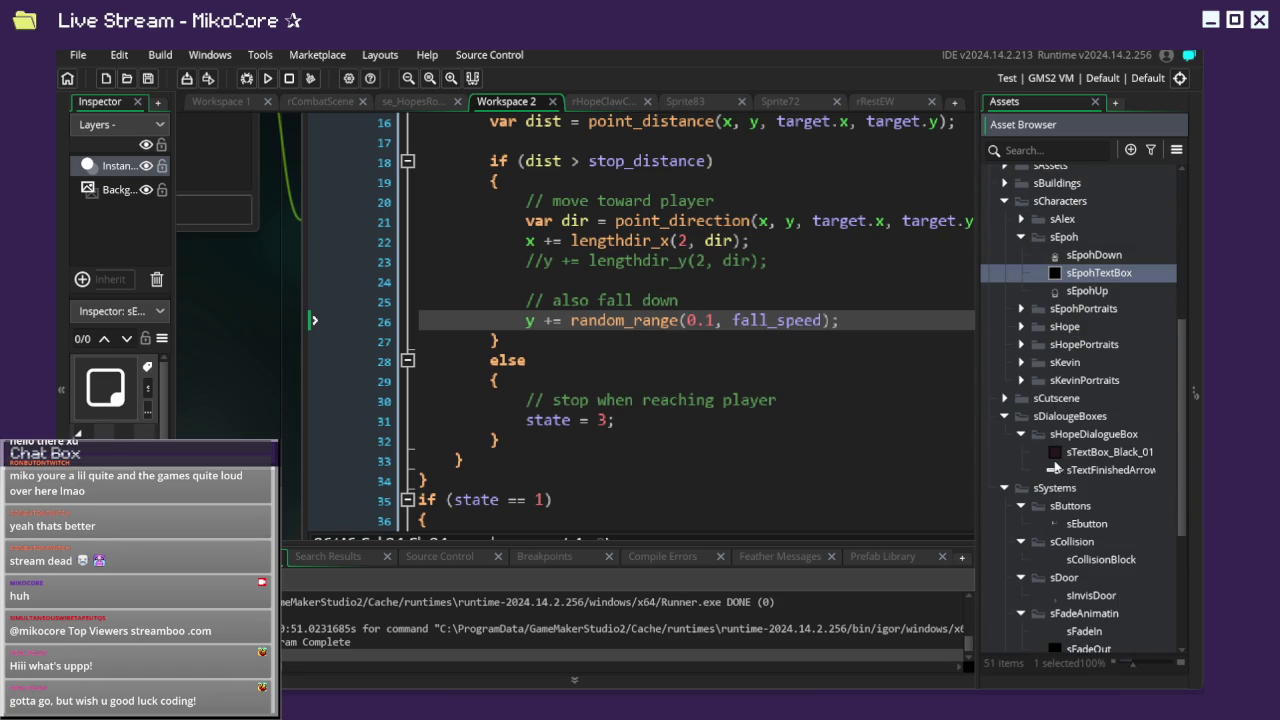
pyautogui.scroll(1, 1055, 468)
# Create an sEpohDialougeBox group under sDialougeBoxes and move sEpohTextBox into it.
pyautogui.click(1059, 446)
pyautogui.rightClick(1059, 448)
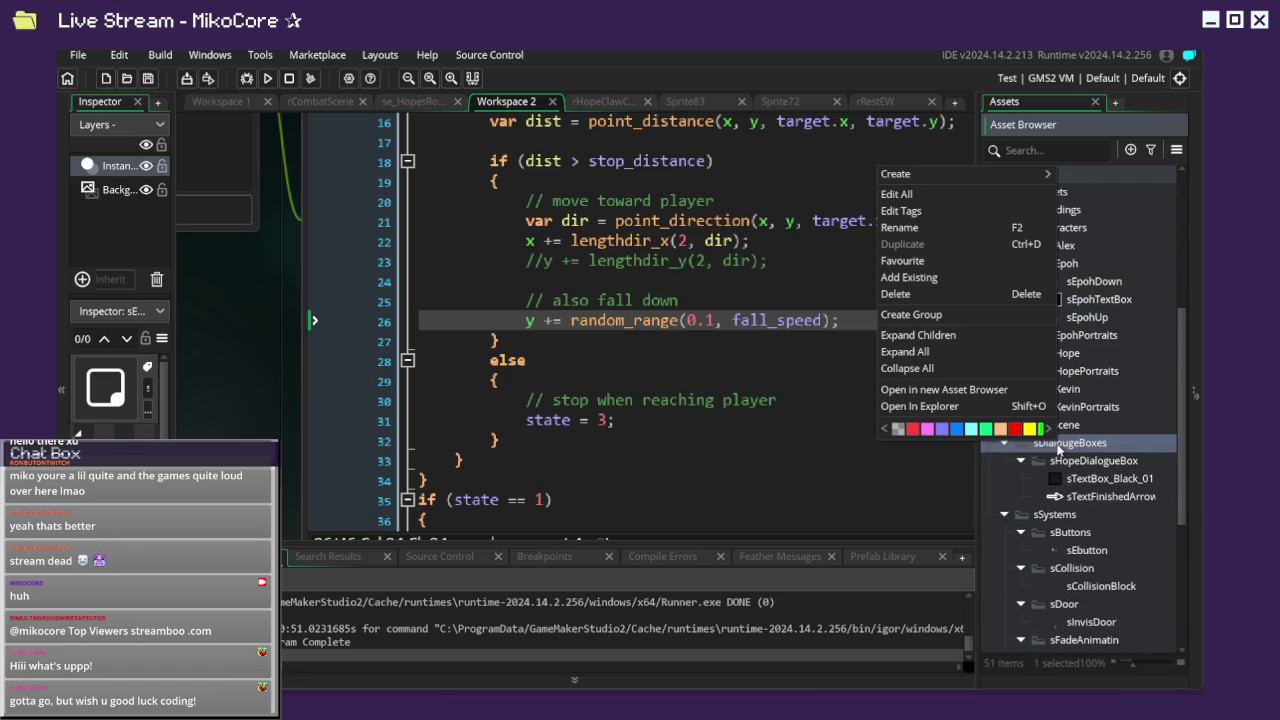
pyautogui.moveTo(939, 172)
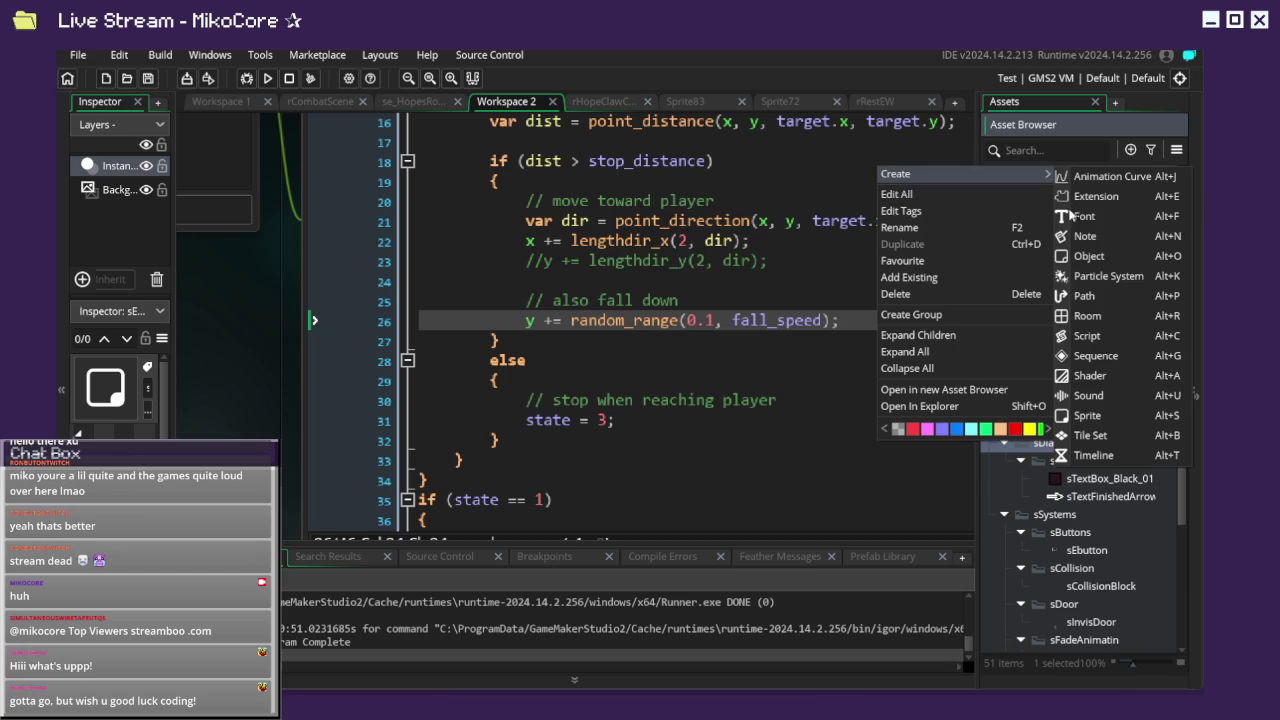
pyautogui.click(943, 314)
pyautogui.write('sE')
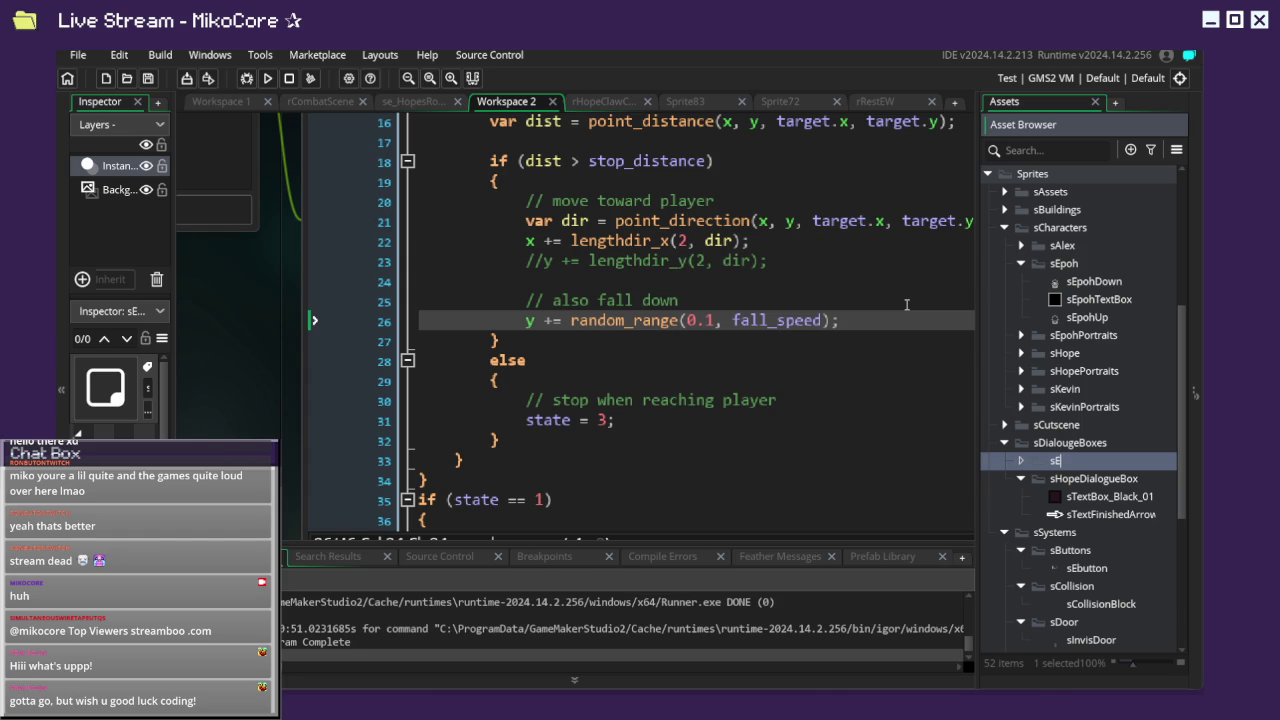
pyautogui.write('ohDi')
pyautogui.write('alougeBox')
pyautogui.moveTo(1100, 303)
pyautogui.mouseDown()
pyautogui.moveTo(1153, 357)
pyautogui.moveTo(1100, 465)
pyautogui.mouseUp()
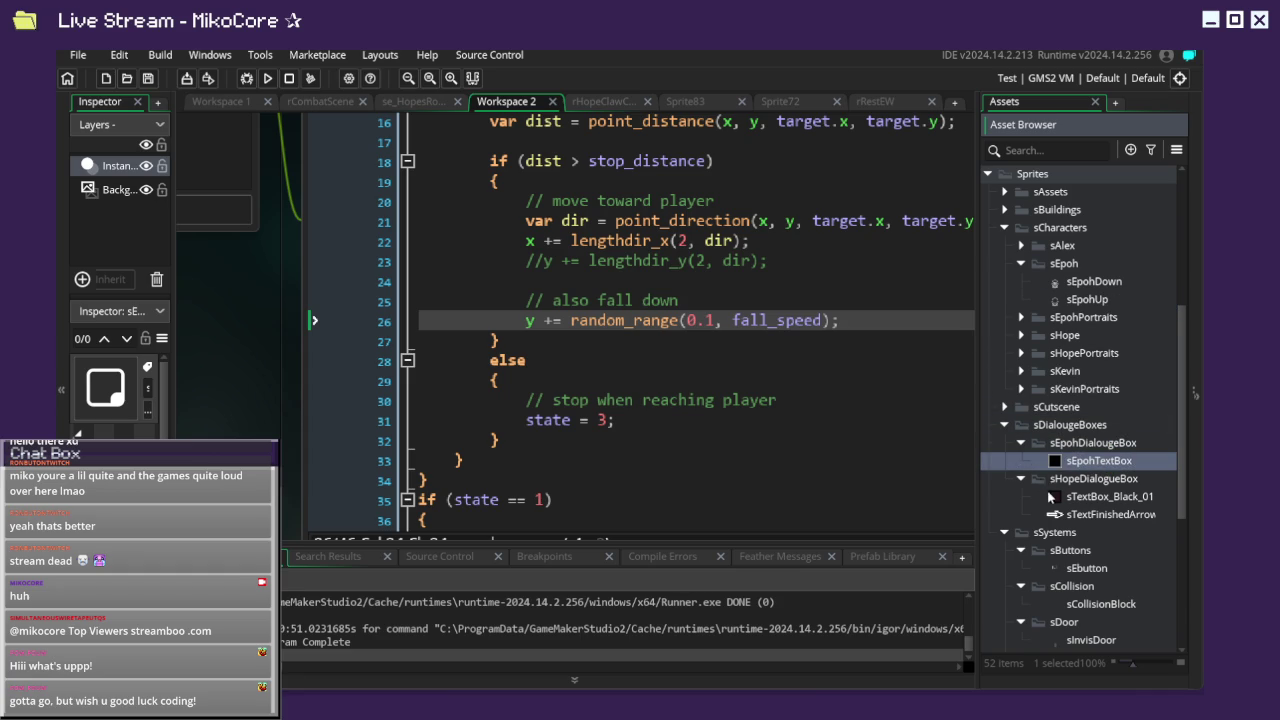
pyautogui.click(1022, 444)
# Rename the sTextBox_Black_01 sprite to sHopeDialougeBox.
pyautogui.click(1020, 462)
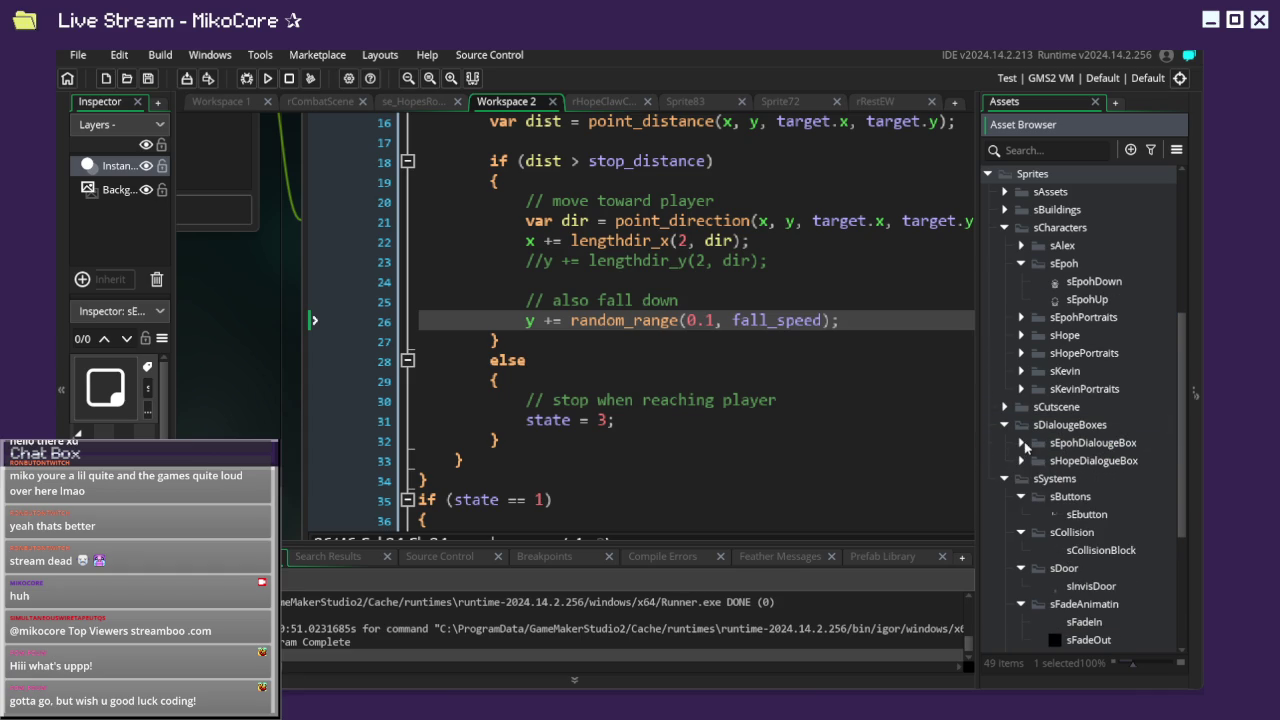
pyautogui.click(1022, 462)
pyautogui.click(1022, 462)
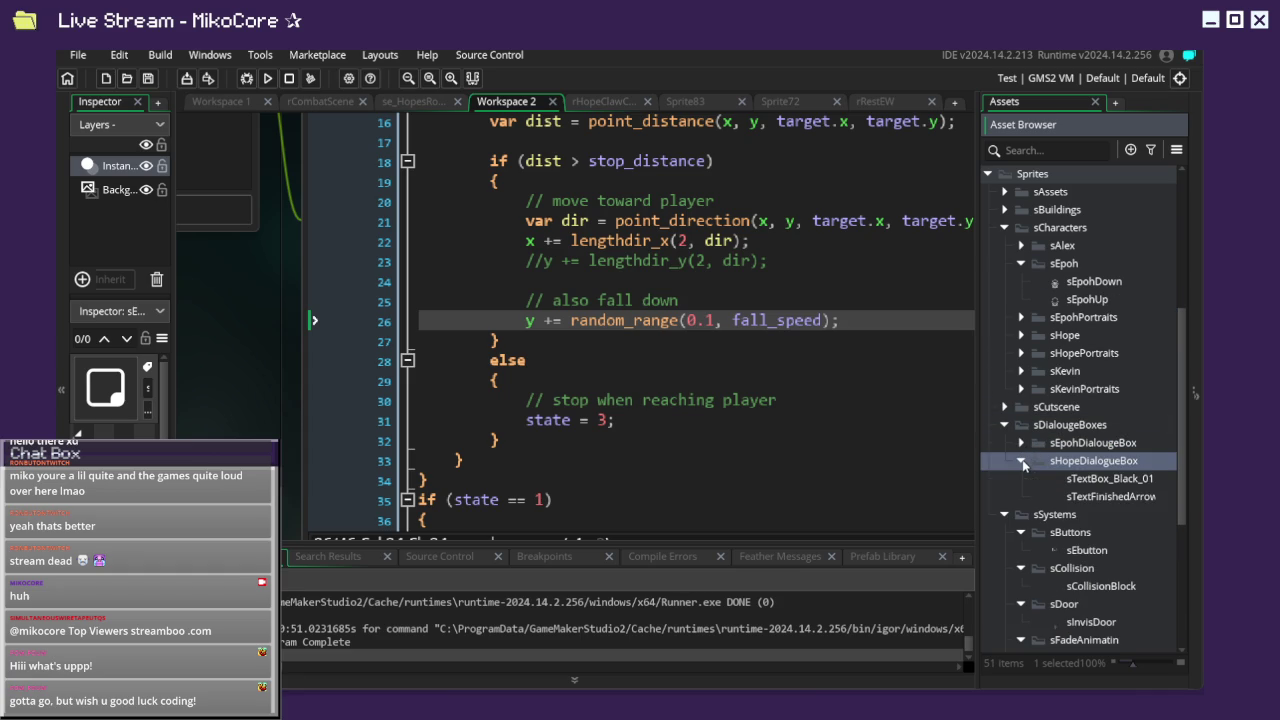
pyautogui.click(1097, 480)
pyautogui.rightClick(1097, 480)
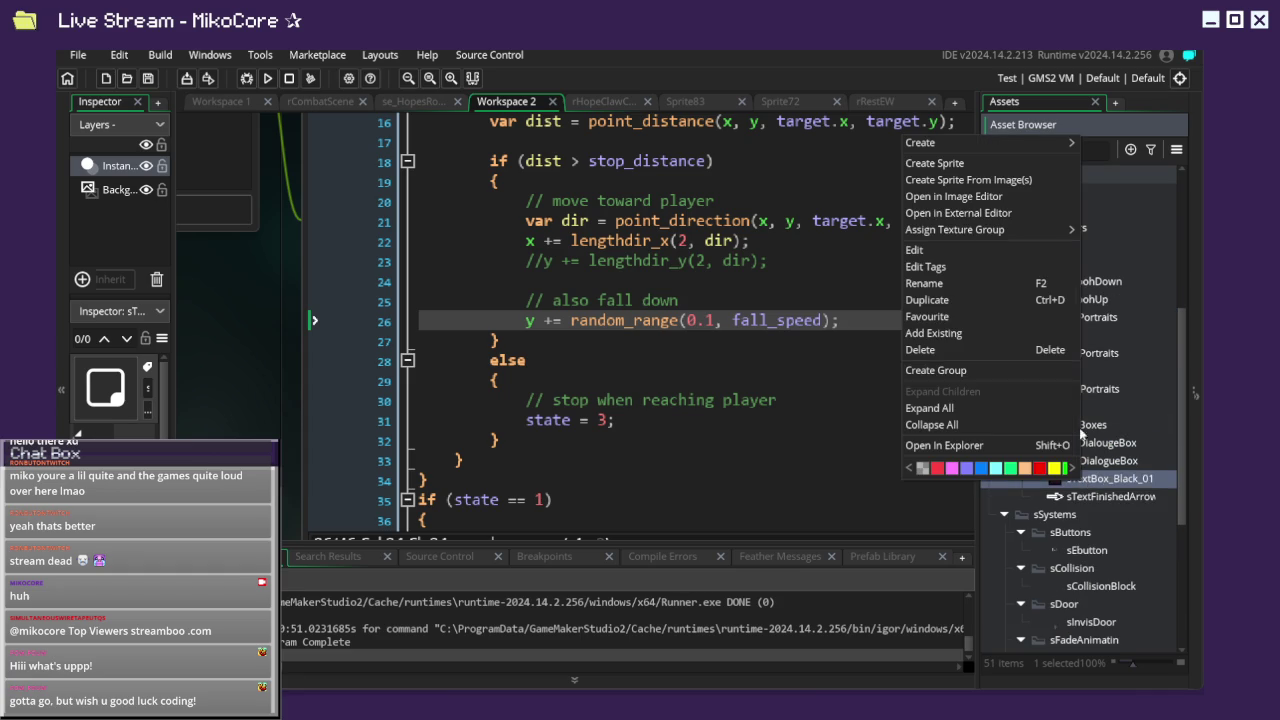
pyautogui.click(990, 284)
pyautogui.write('s')
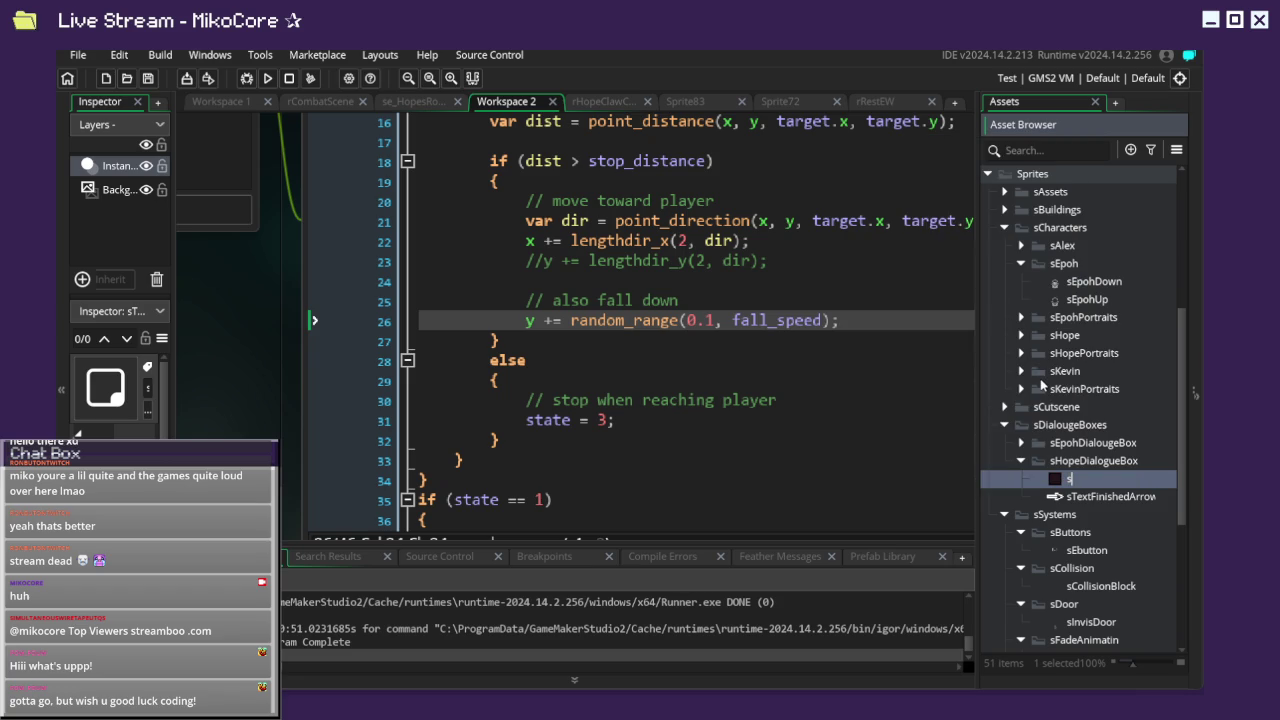
pyautogui.write('HopeDialo')
pyautogui.write('uge')
pyautogui.write('Box')
pyautogui.press('Return')
# Collapse the sFadeAnimatin, sDoor, sCollision, sButtons, sSystems, sDialougeBoxes and sCharacters groups.
pyautogui.click(1020, 462)
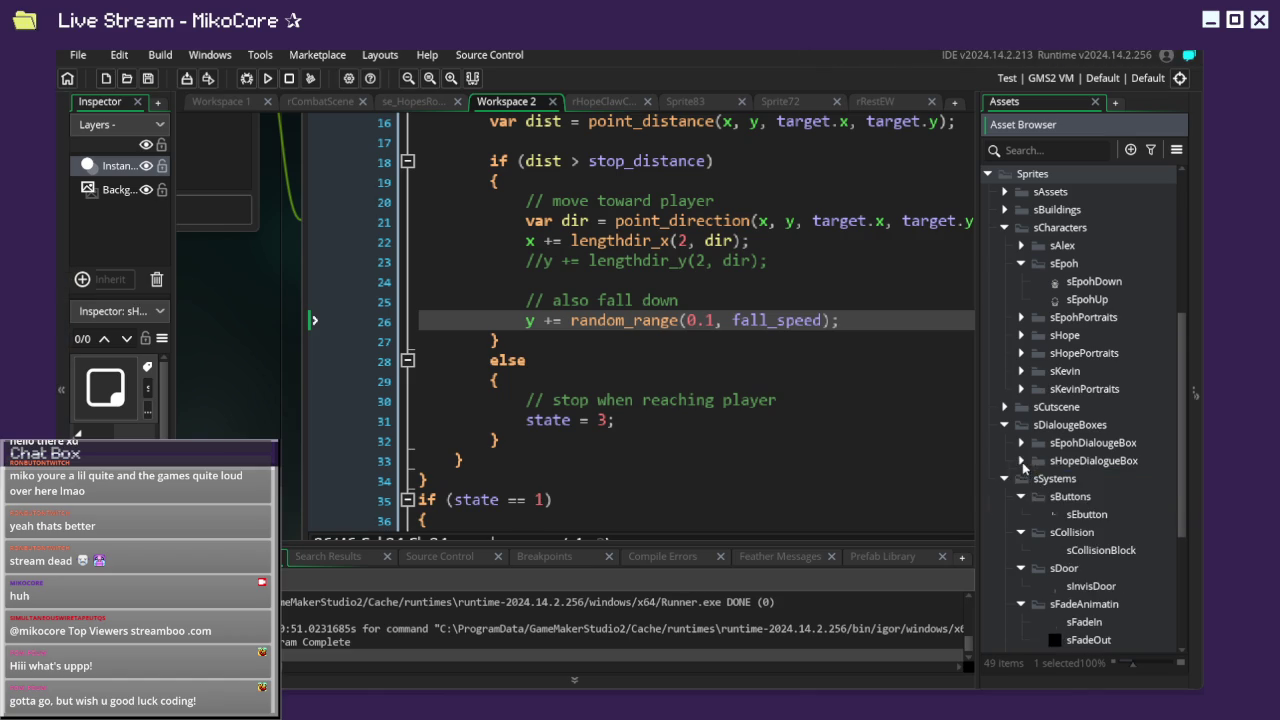
pyautogui.scroll(-2, 1027, 495)
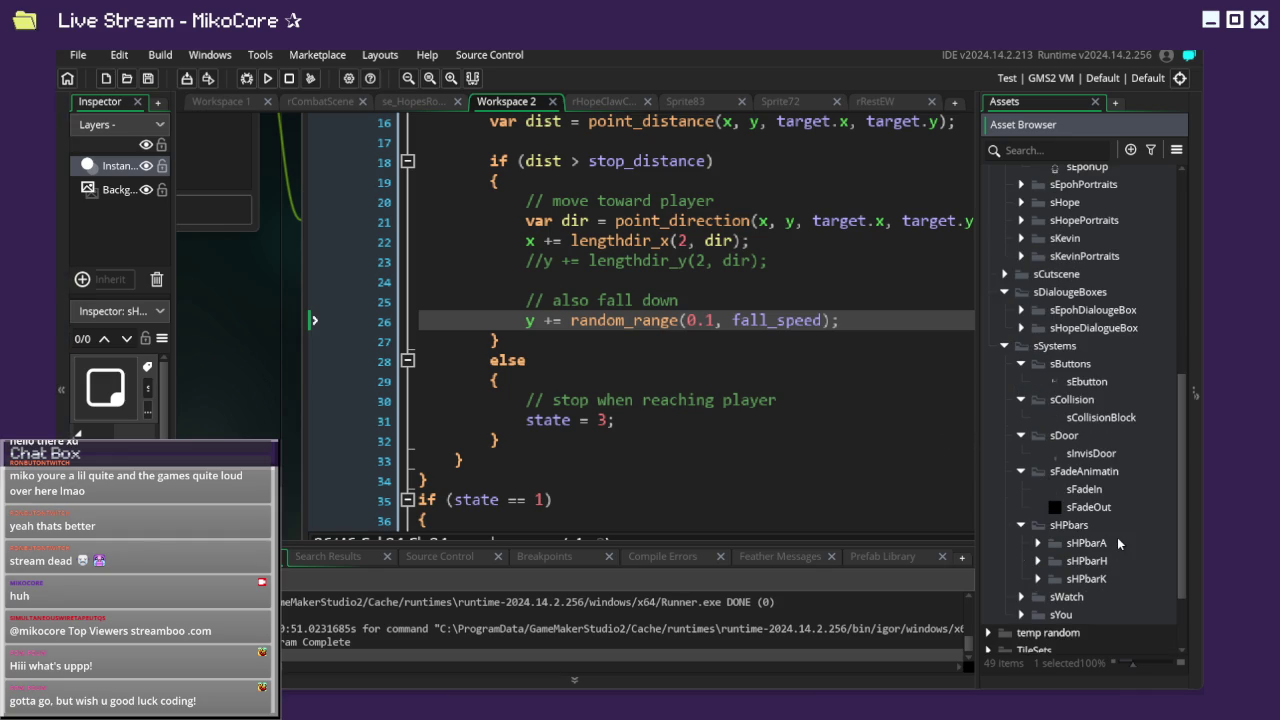
pyautogui.scroll(-2, 1118, 538)
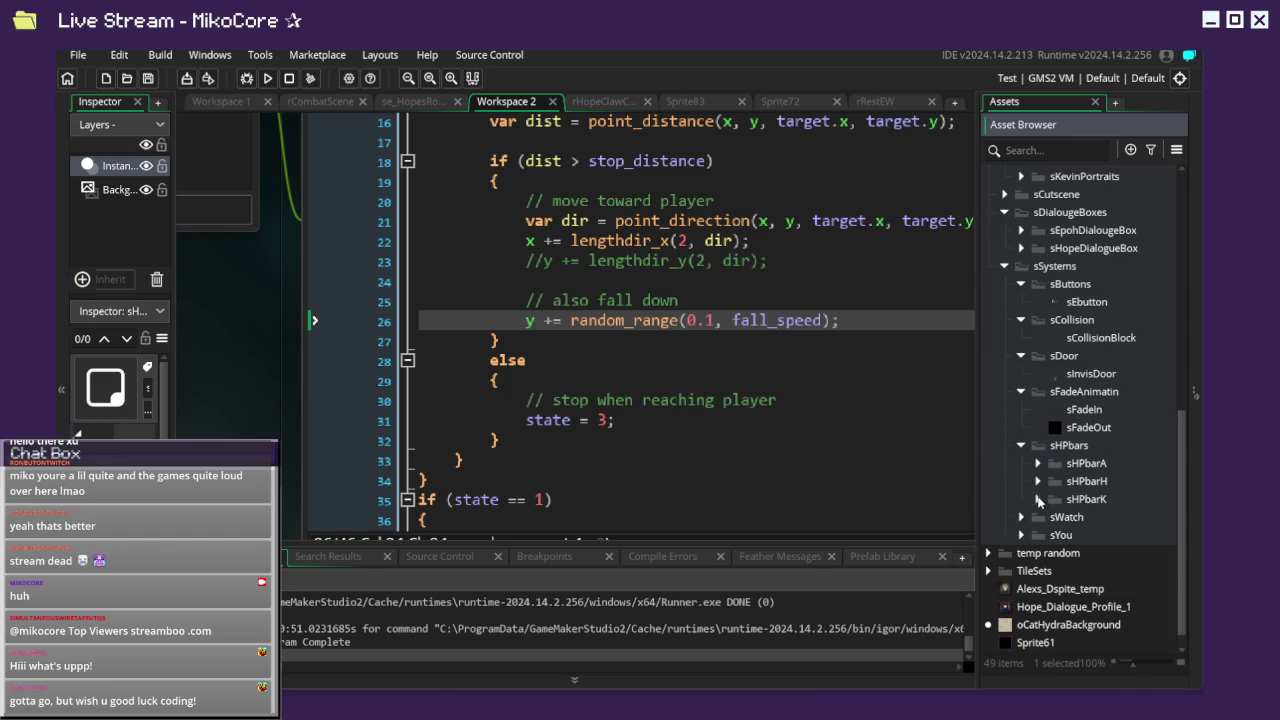
pyautogui.click(1021, 392)
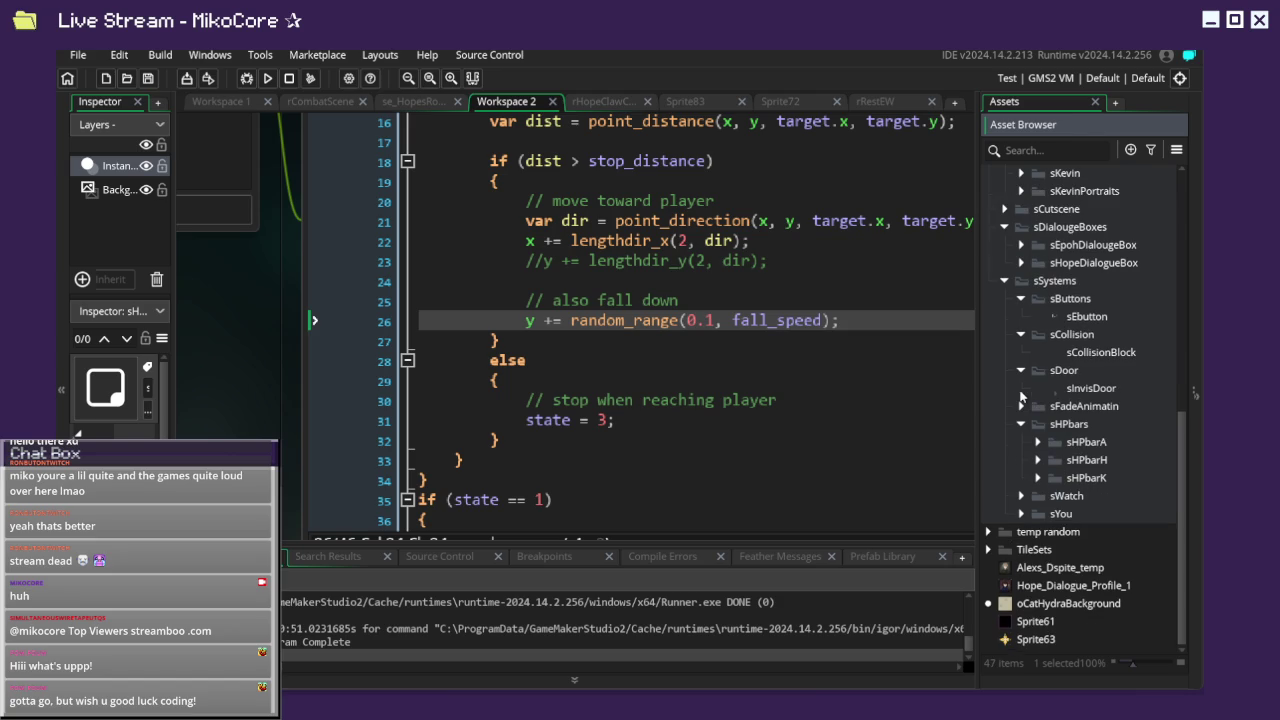
pyautogui.click(1021, 370)
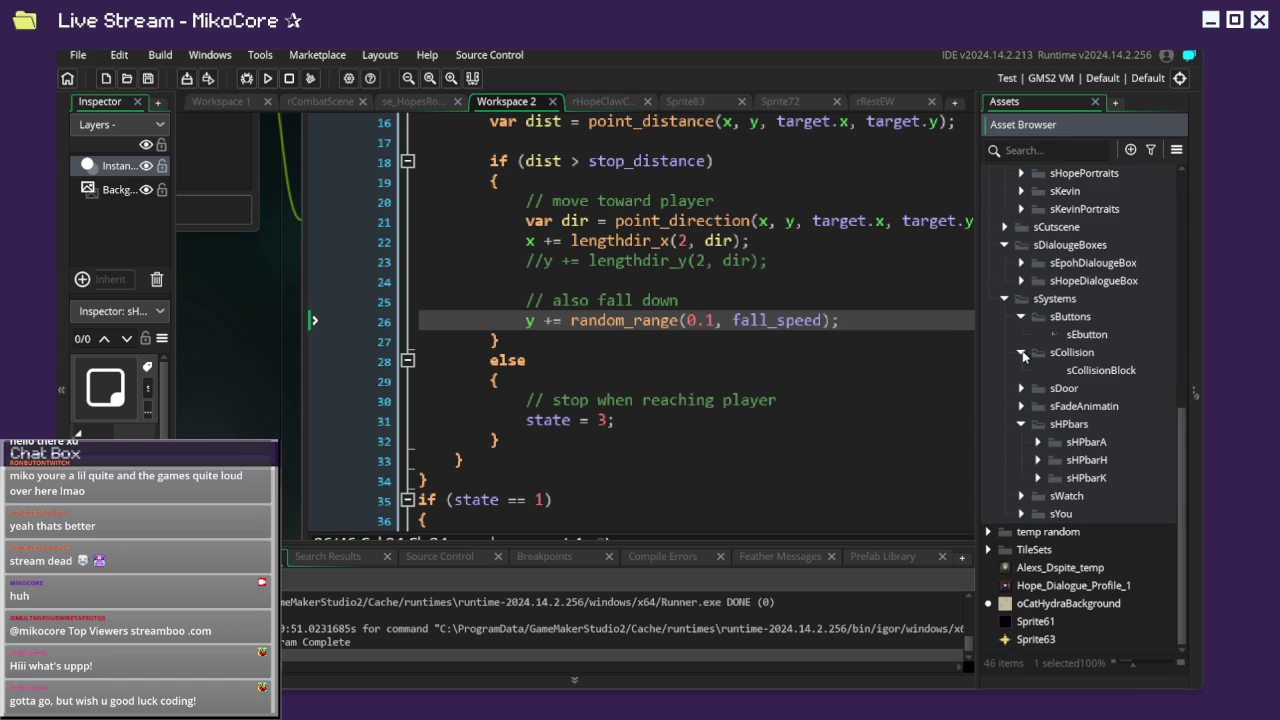
pyautogui.click(1022, 354)
pyautogui.click(1022, 336)
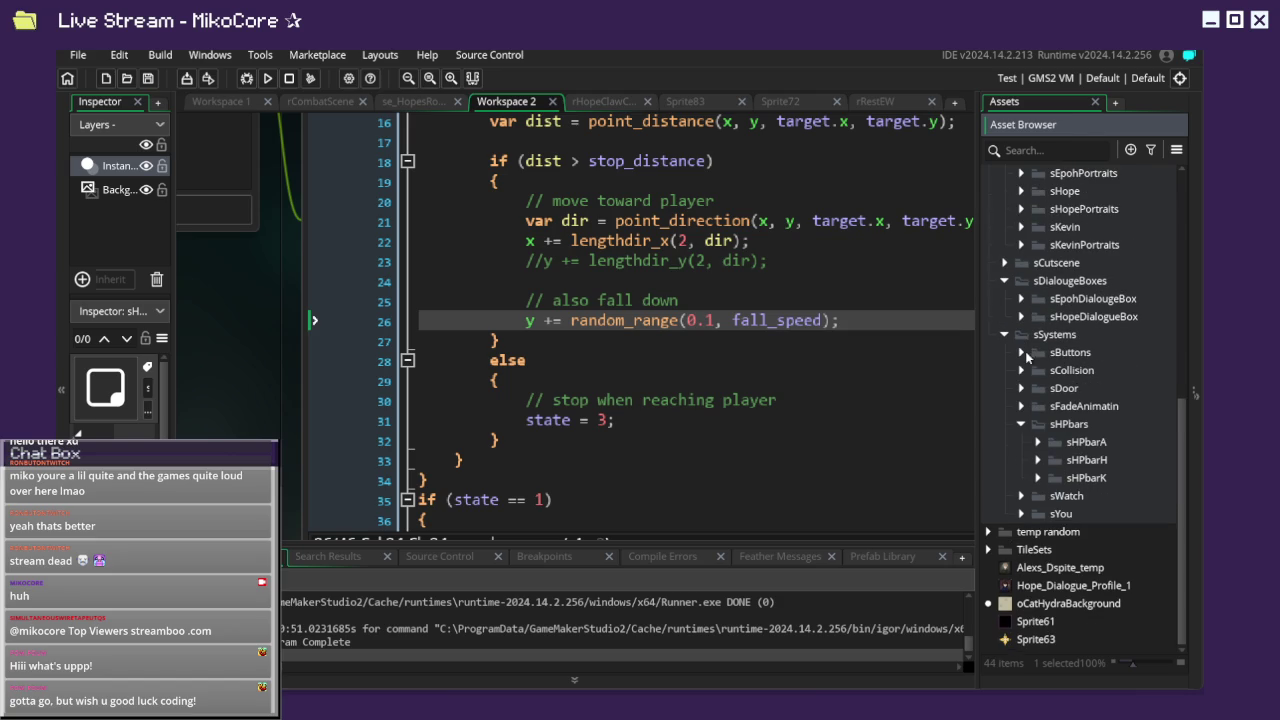
pyautogui.click(1016, 606)
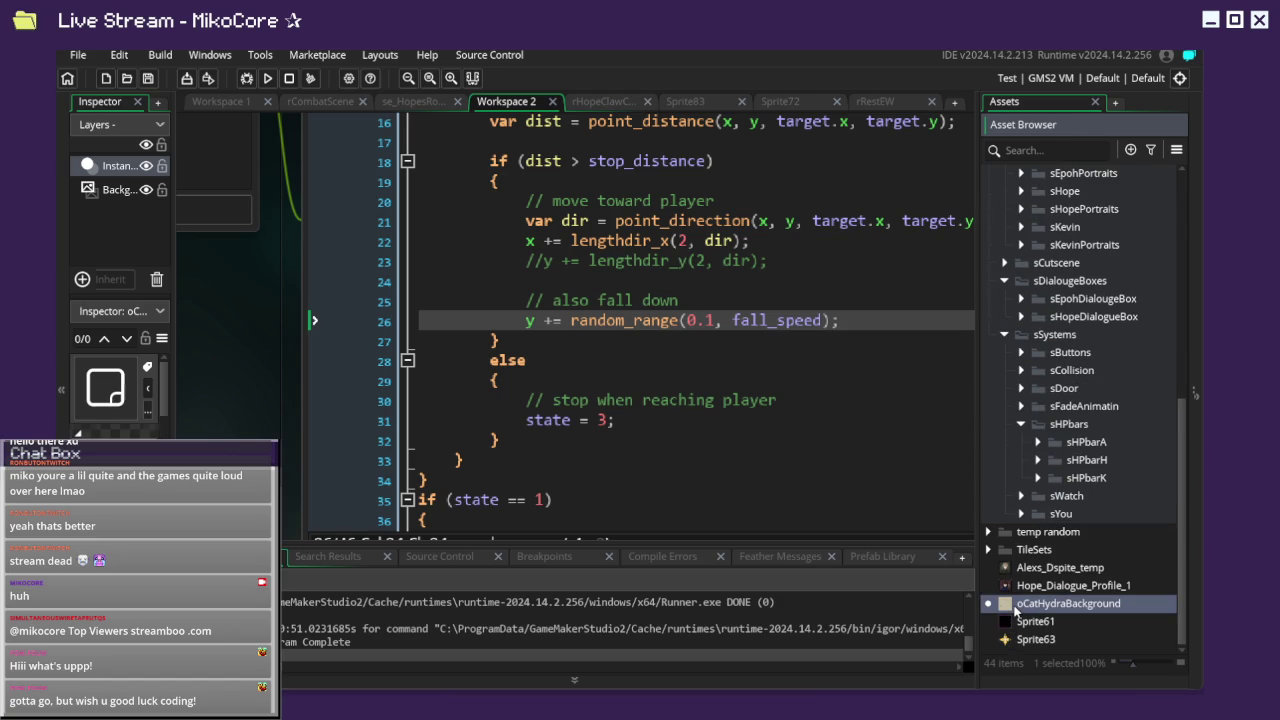
pyautogui.click(1005, 336)
pyautogui.click(1004, 459)
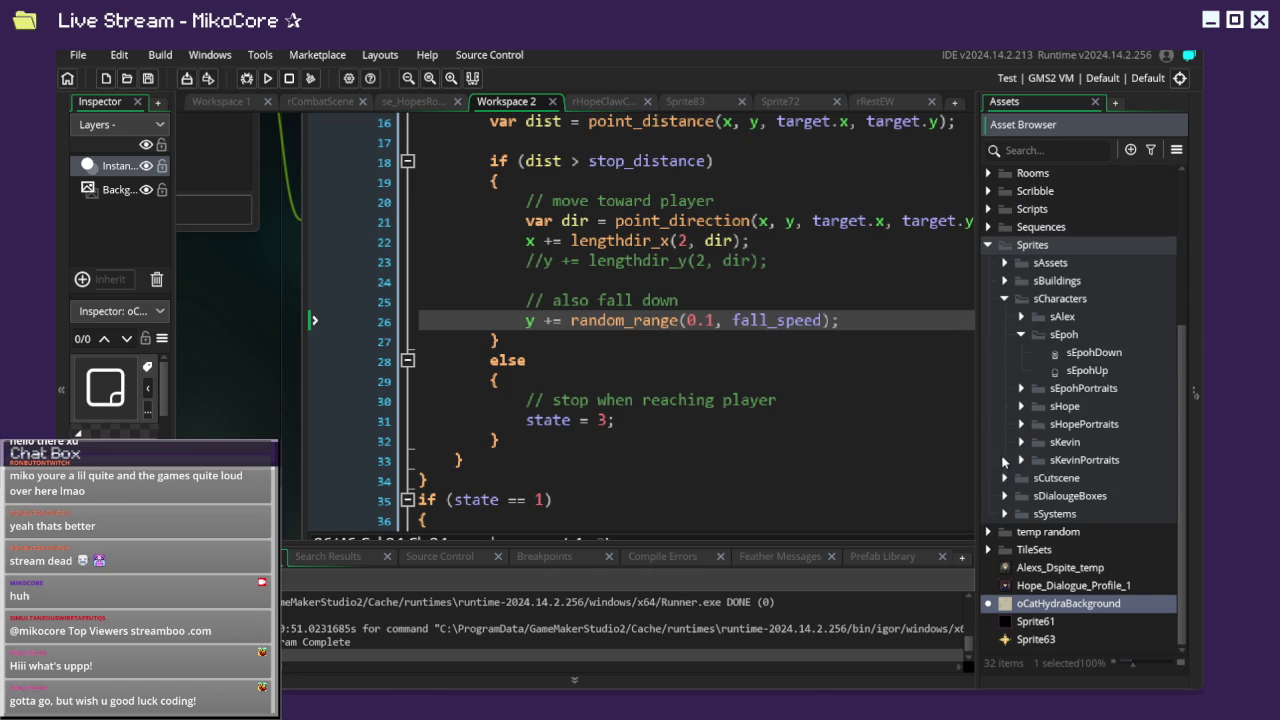
pyautogui.click(1004, 299)
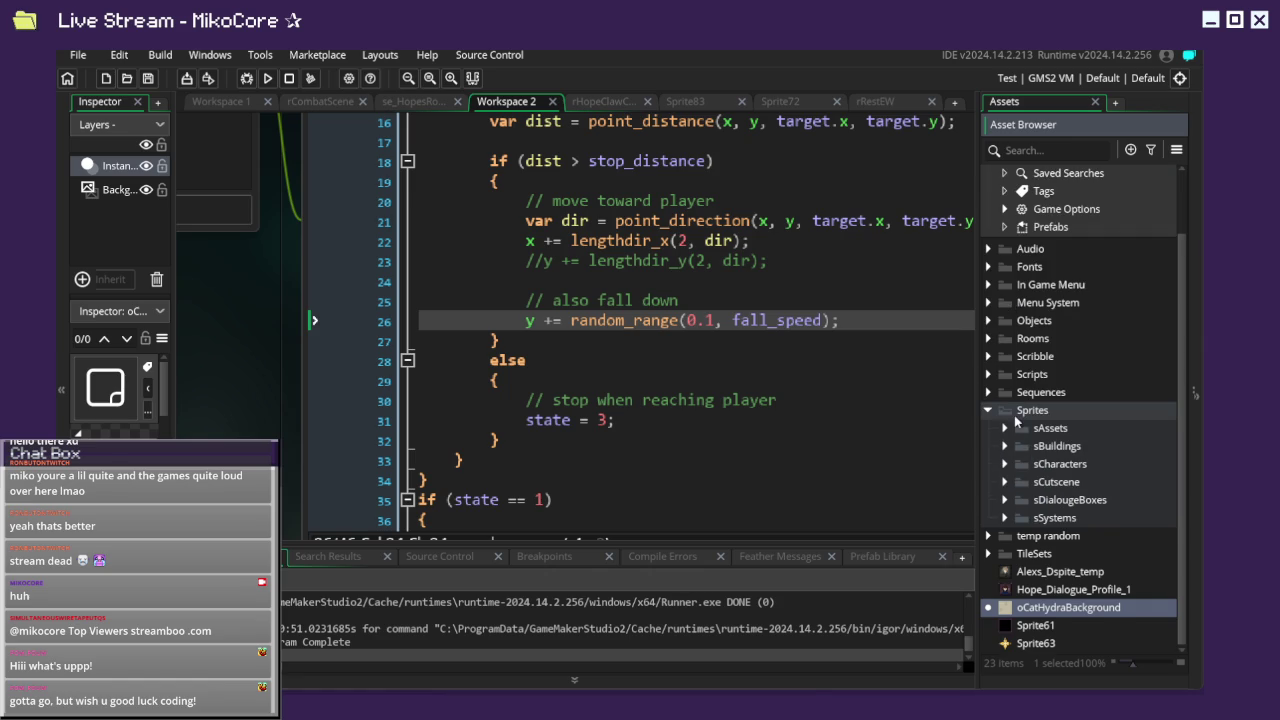
# Create a new group named sCombat inside the Sprites folder.
pyautogui.rightClick(1041, 414)
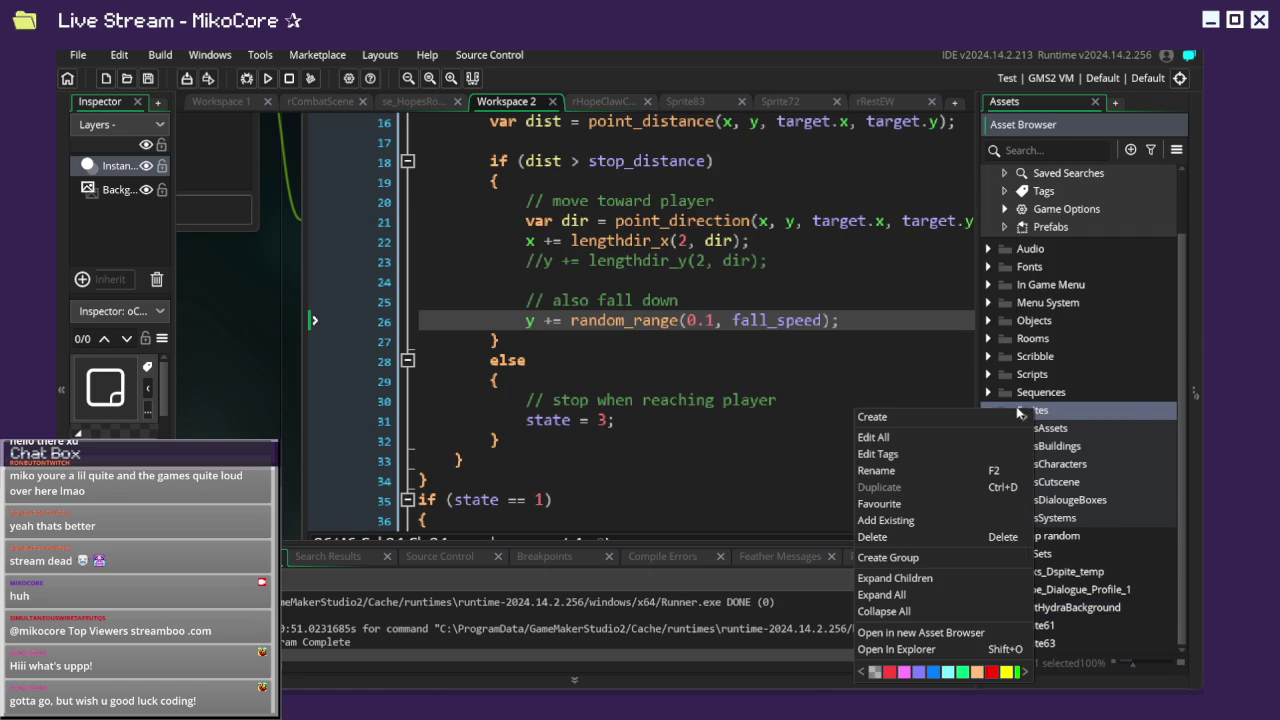
pyautogui.moveTo(1020, 416)
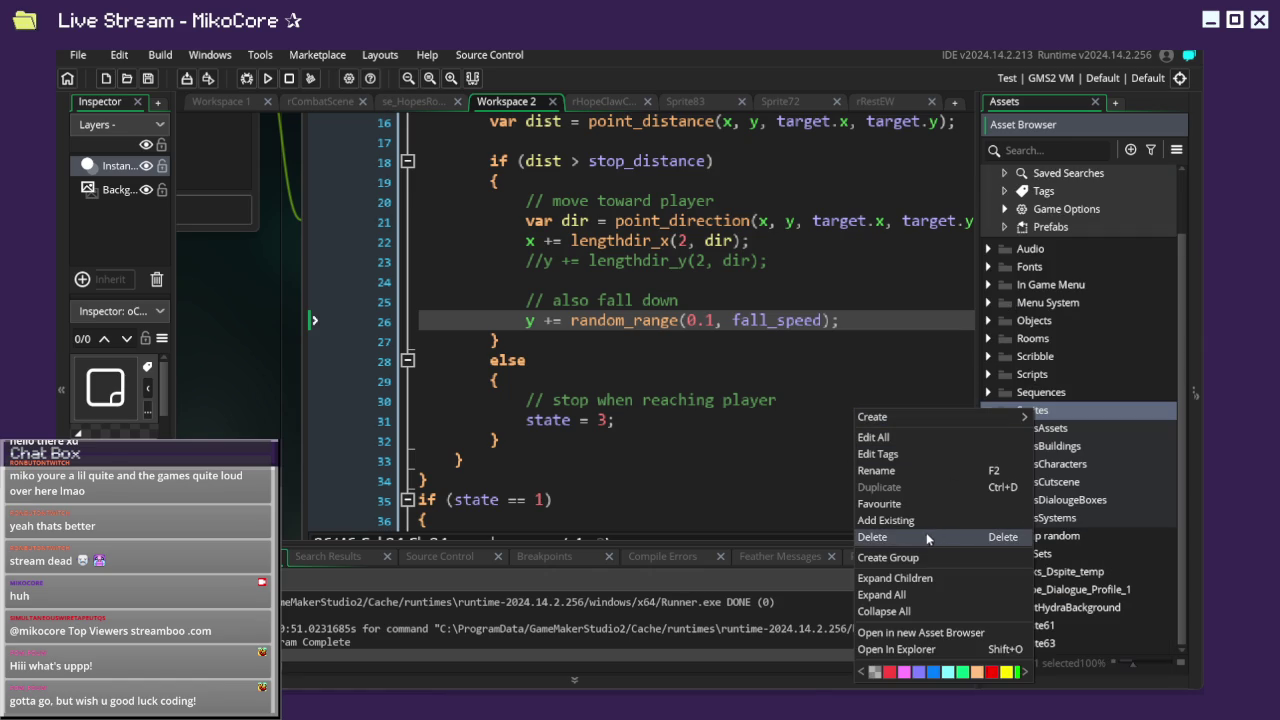
pyautogui.click(927, 558)
pyautogui.write('sCombat')
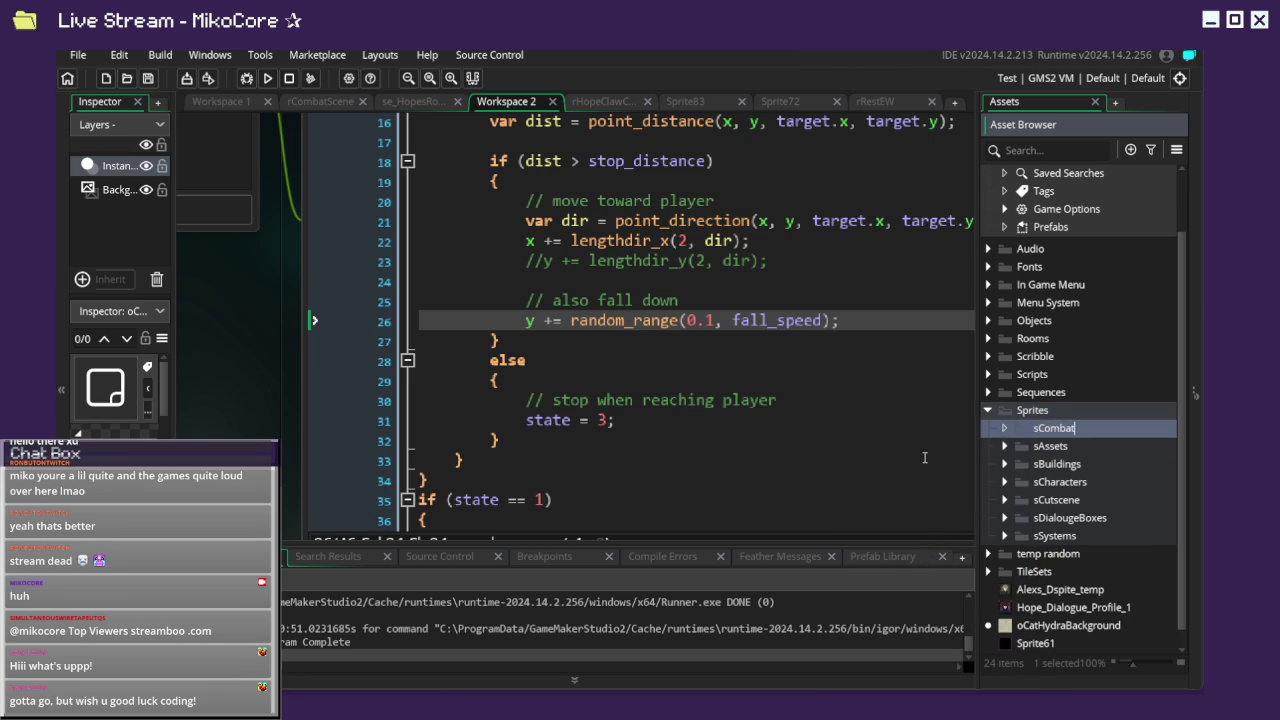
pyautogui.press('Return')
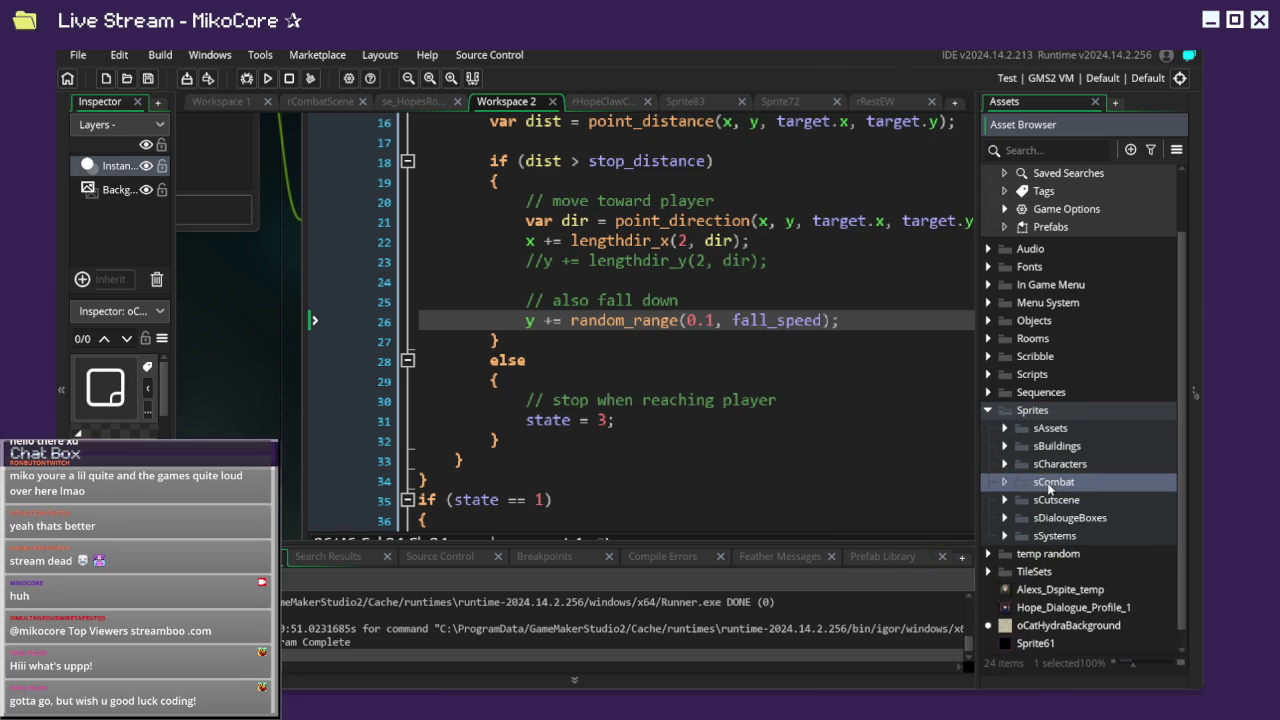
# Add sCombatCharacters and sCombatScene subgroups inside sCombat.
pyautogui.rightClick(1061, 483)
pyautogui.moveTo(920, 216)
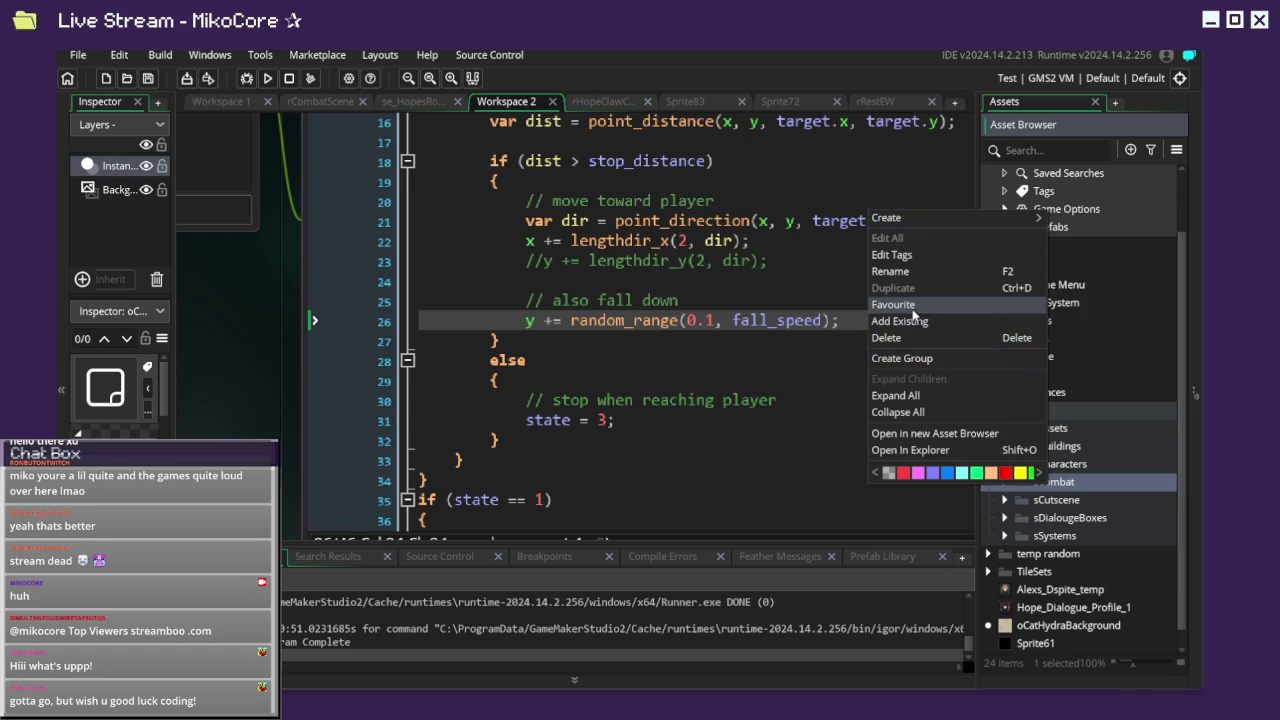
pyautogui.click(914, 358)
pyautogui.write('sCombatCharacters')
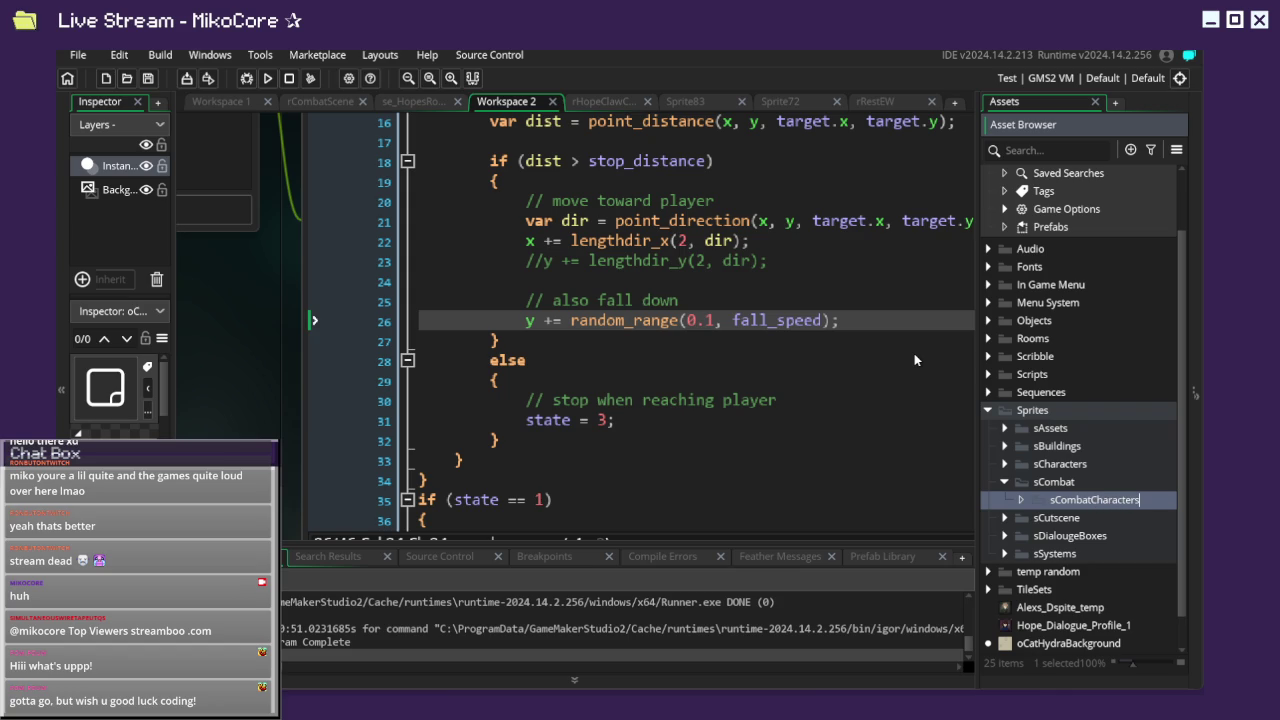
pyautogui.click(1068, 487)
pyautogui.rightClick(1068, 487)
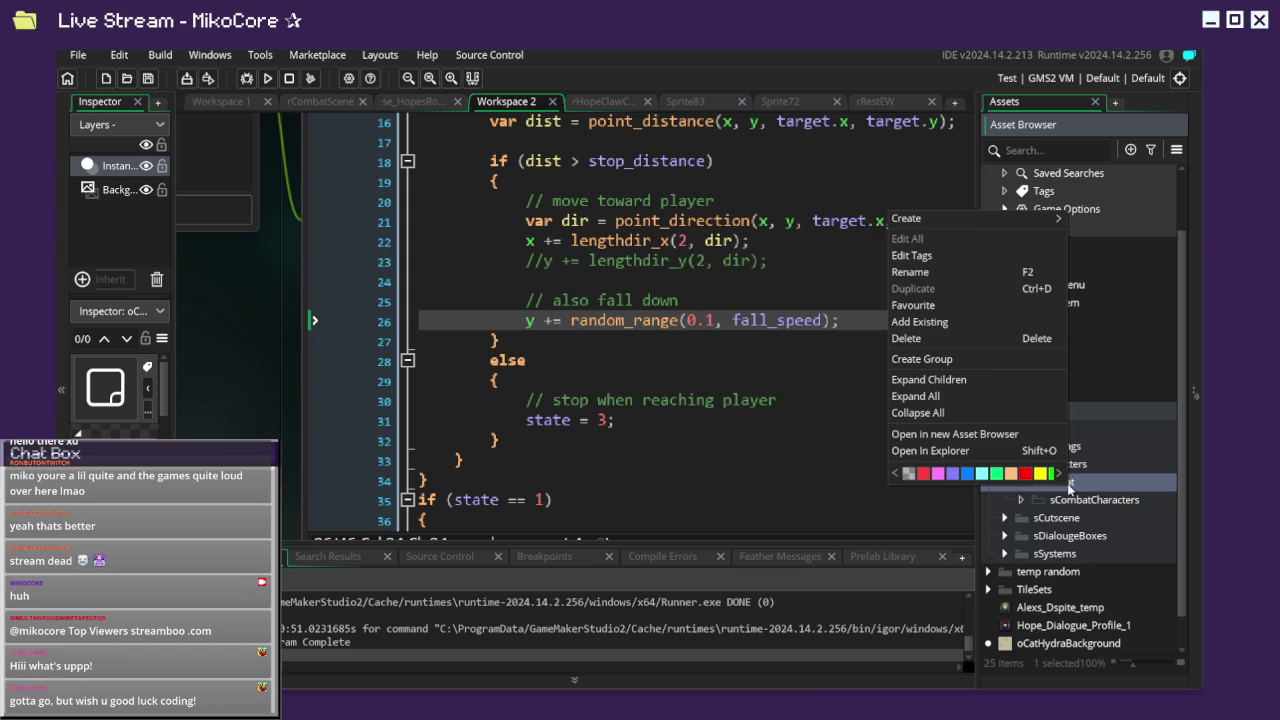
pyautogui.moveTo(990, 218)
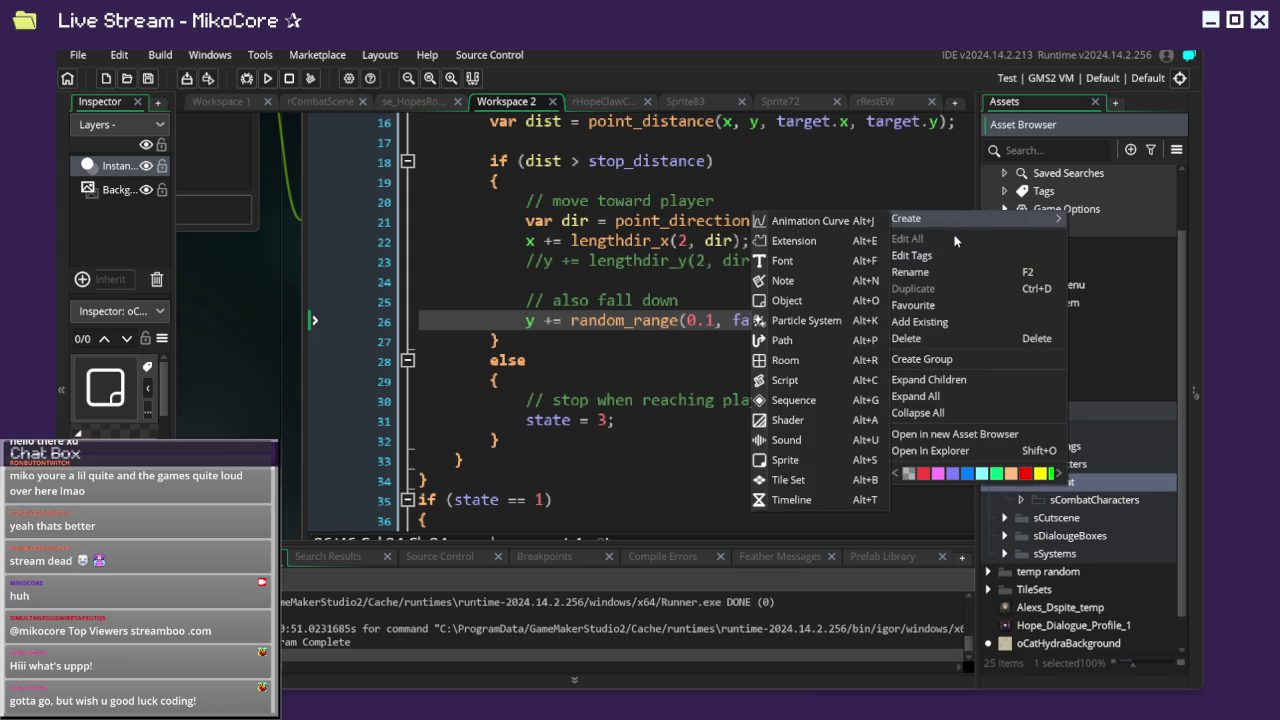
pyautogui.click(948, 359)
pyautogui.write('sCombatS')
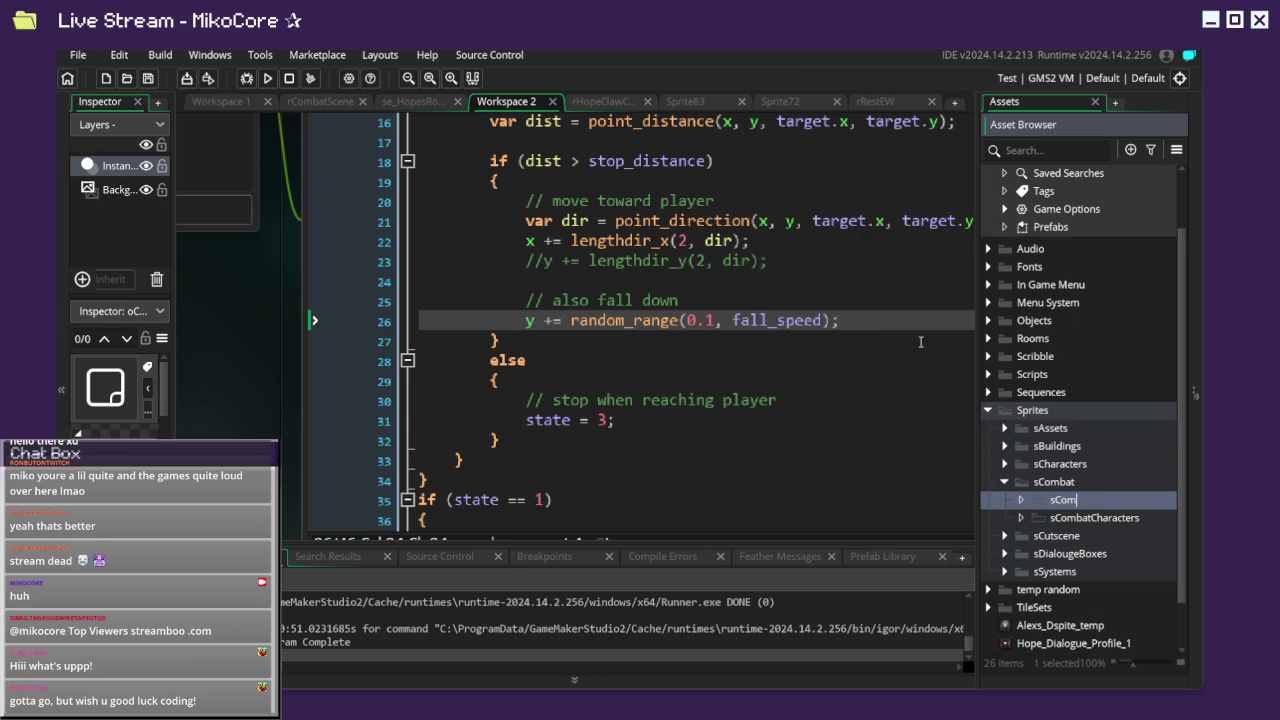
pyautogui.write('cene')
pyautogui.press('Return')
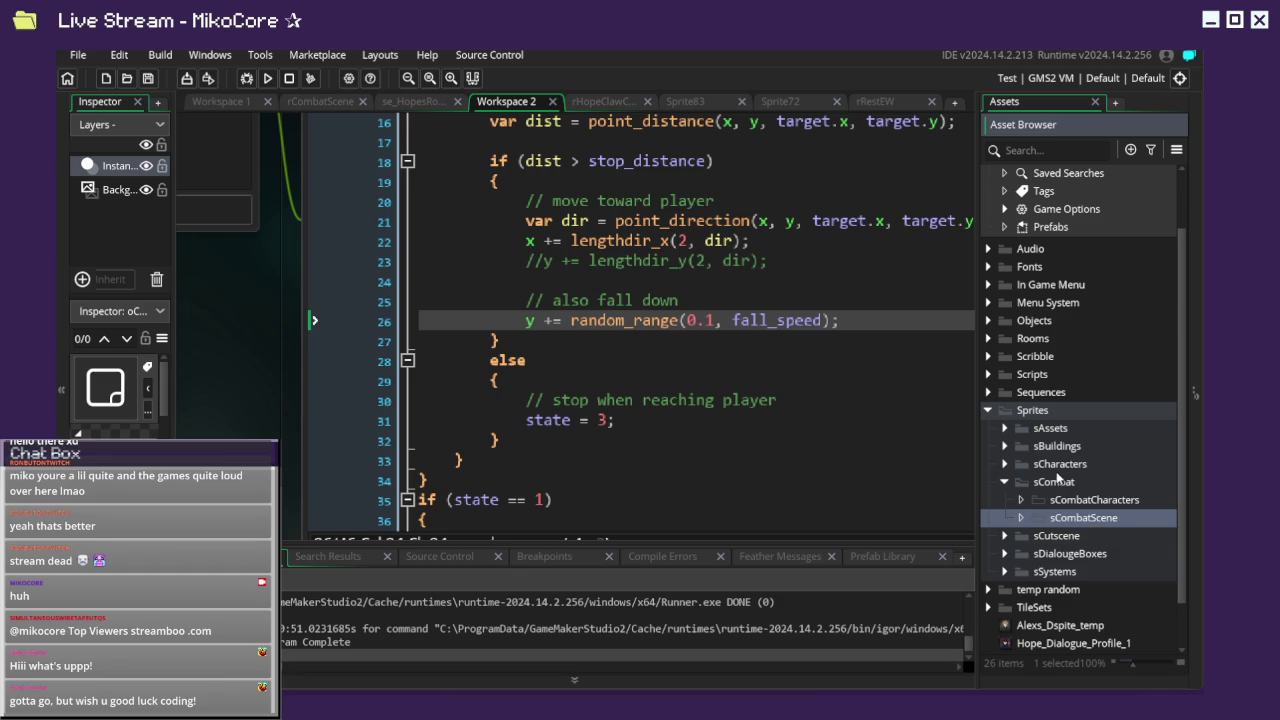
# Add a third subgroup, sCompass, inside sCombat.
pyautogui.click(1082, 482)
pyautogui.rightClick(1085, 483)
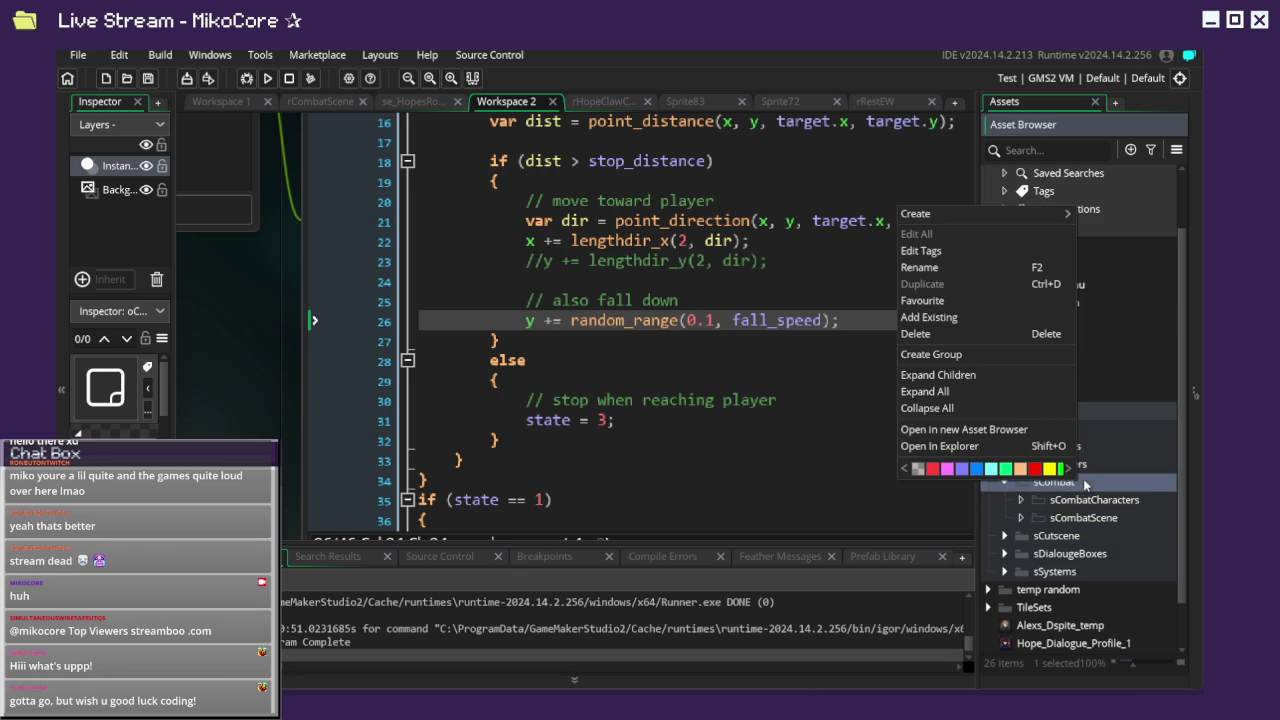
pyautogui.click(955, 354)
pyautogui.write('sCompass')
pyautogui.press('Return')
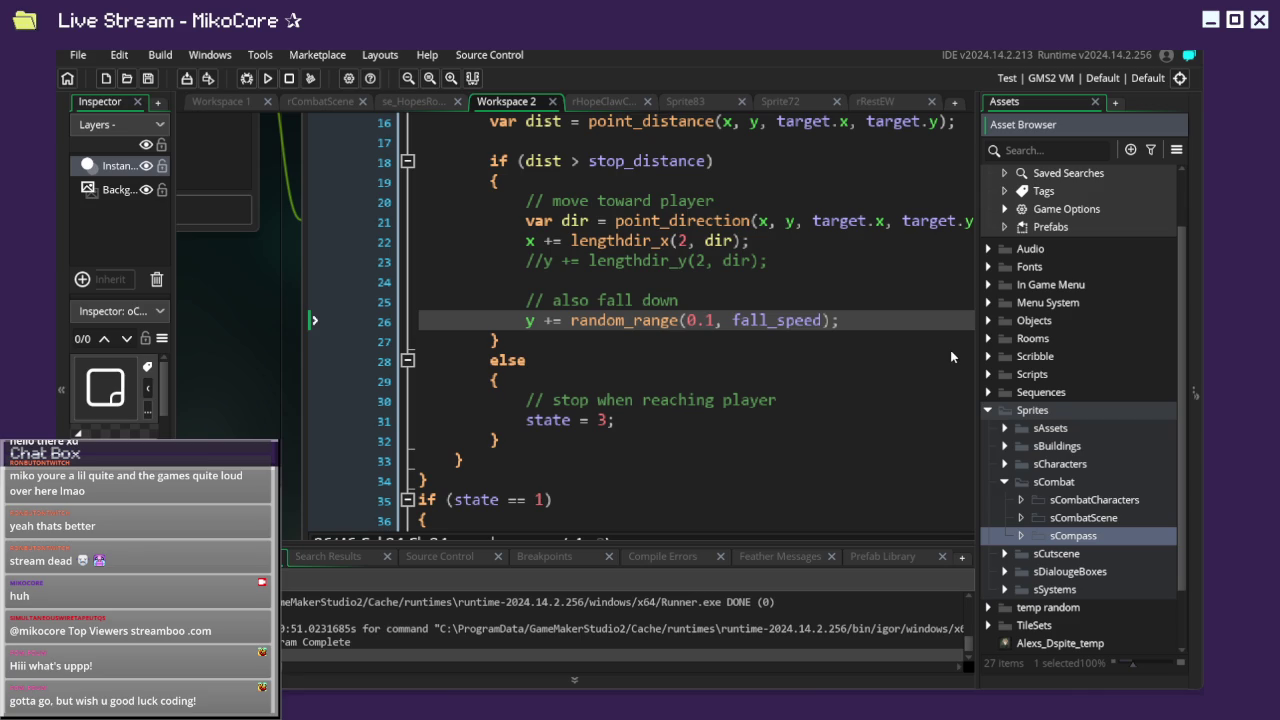
pyautogui.scroll(-2, 1084, 600)
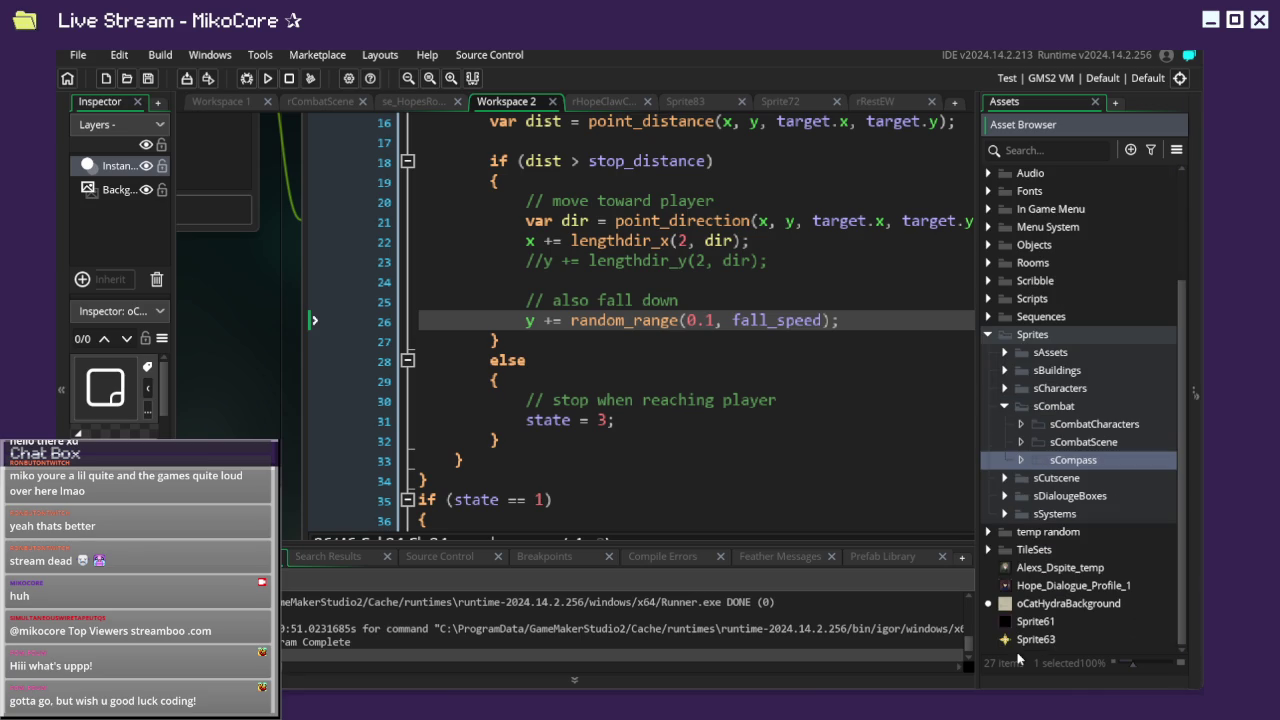
pyautogui.click(1018, 643)
# Rename the Sprite63 sprite to HOPEcompass.
pyautogui.rightClick(1017, 645)
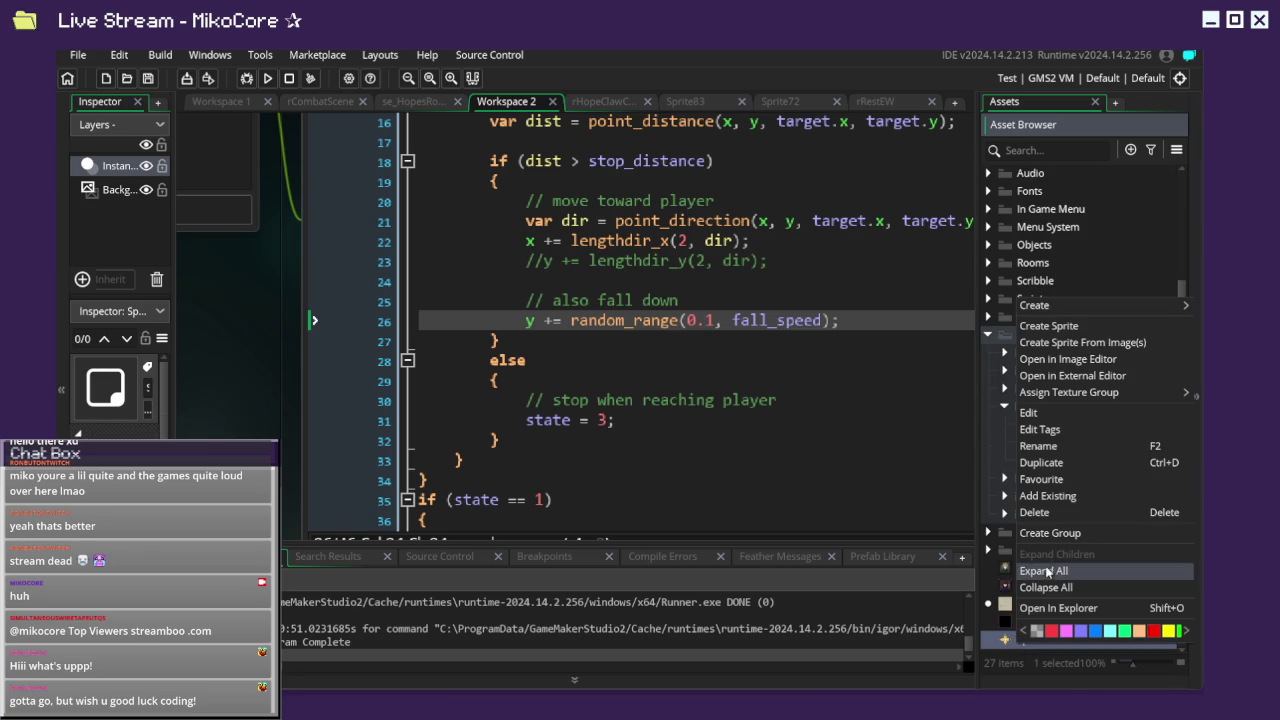
pyautogui.click(1038, 446)
pyautogui.write('s')
pyautogui.press('BackSpace')
pyautogui.write('op')
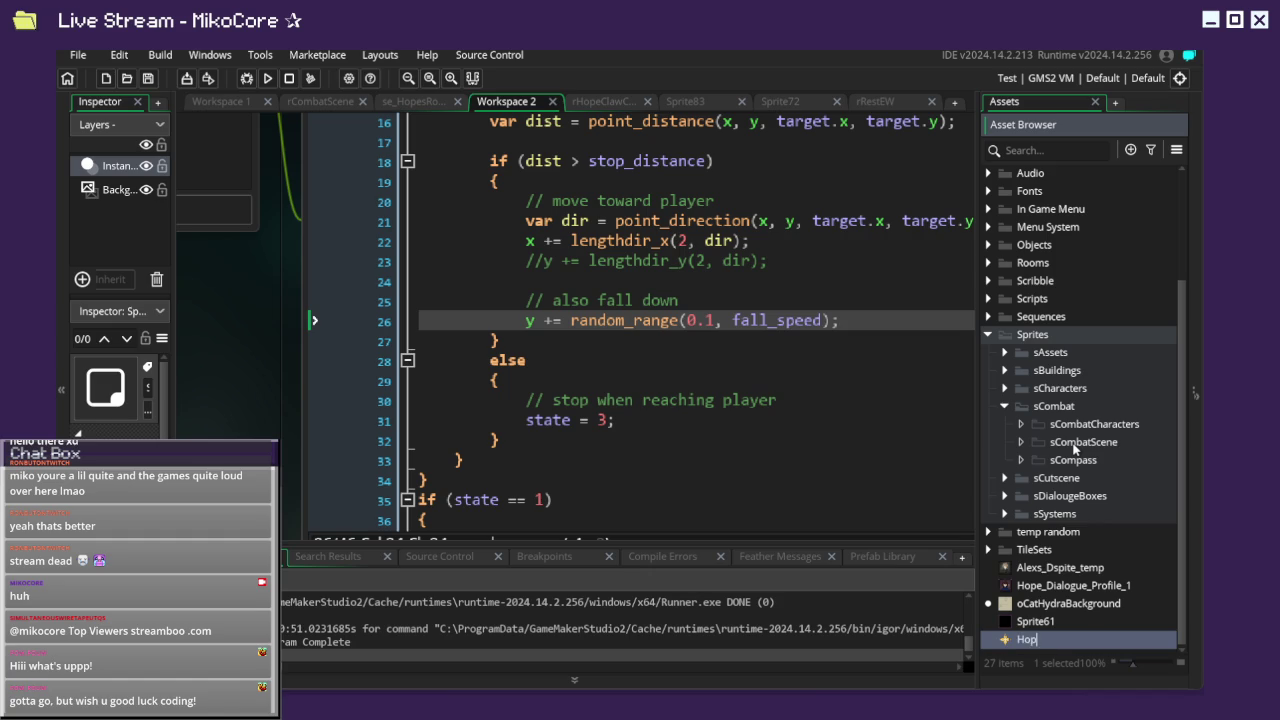
pyautogui.press('BackSpace')
pyautogui.press('BackSpace')
pyautogui.press('BackSpace')
pyautogui.write('OPEcomp')
pyautogui.write('ass')
pyautogui.press('Return')
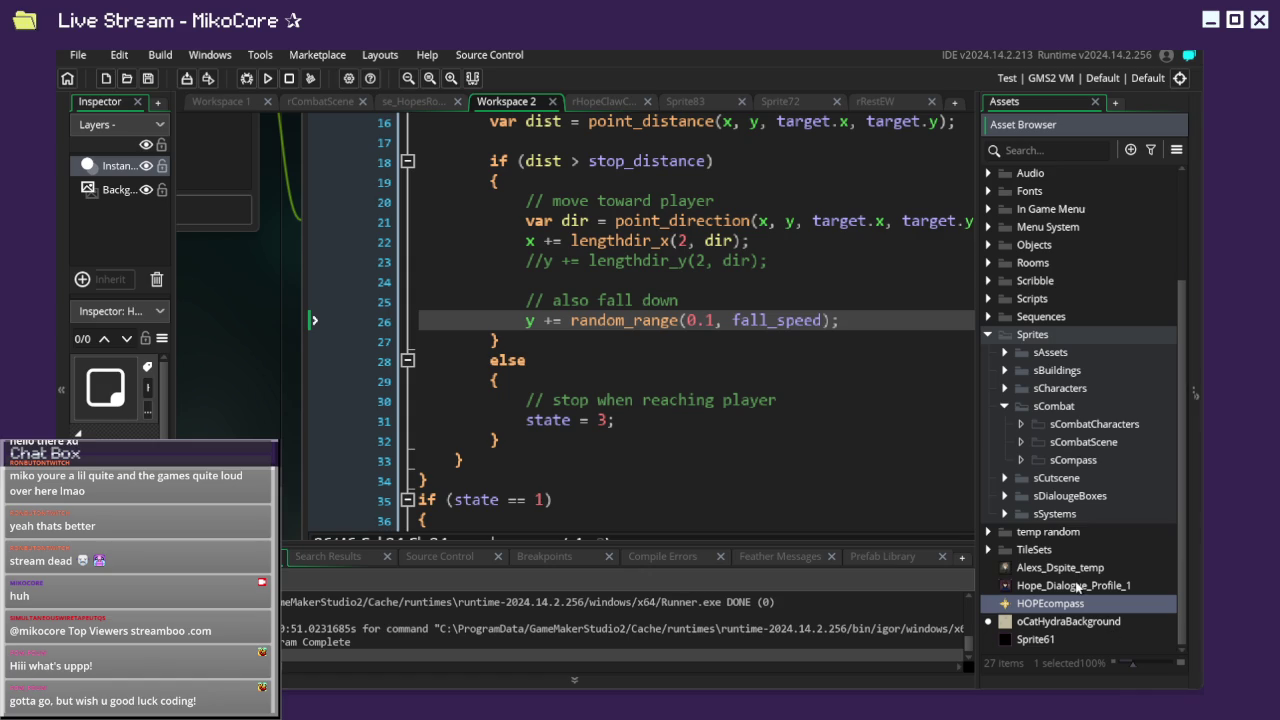
# Move HOPEcompass into sCompass and oCatHydraBackground into sCombatScene.
pyautogui.moveTo(1093, 607)
pyautogui.mouseDown()
pyautogui.moveTo(1105, 448)
pyautogui.moveTo(1109, 458)
pyautogui.mouseUp()
pyautogui.click(1082, 440)
pyautogui.moveTo(1060, 621)
pyautogui.mouseDown()
pyautogui.moveTo(1165, 518)
pyautogui.moveTo(1110, 452)
pyautogui.mouseUp()
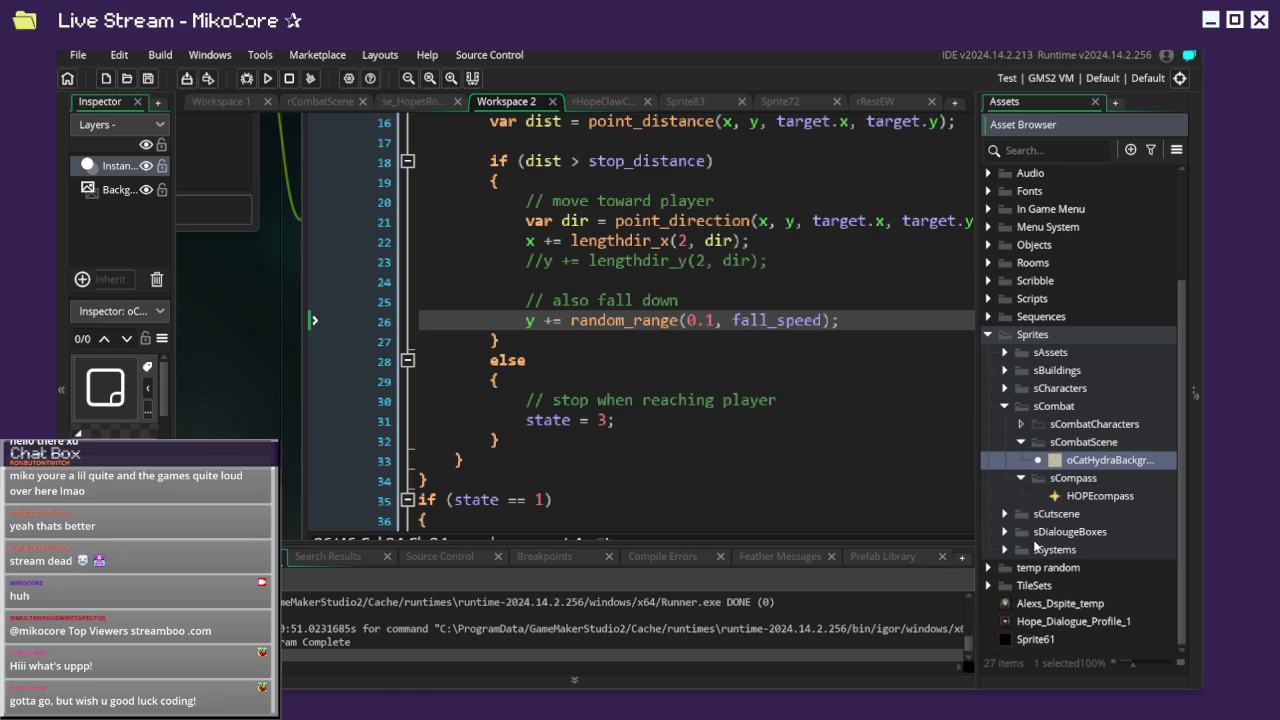
pyautogui.click(1039, 639)
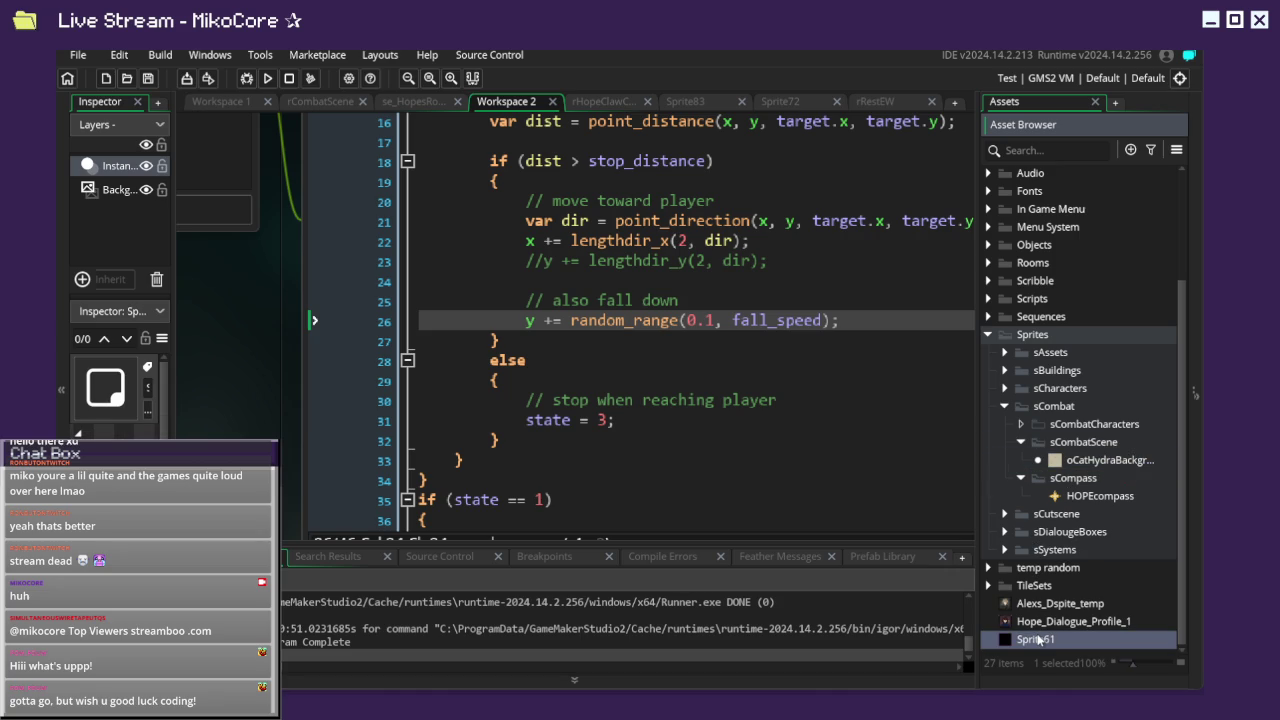
pyautogui.click(1083, 442)
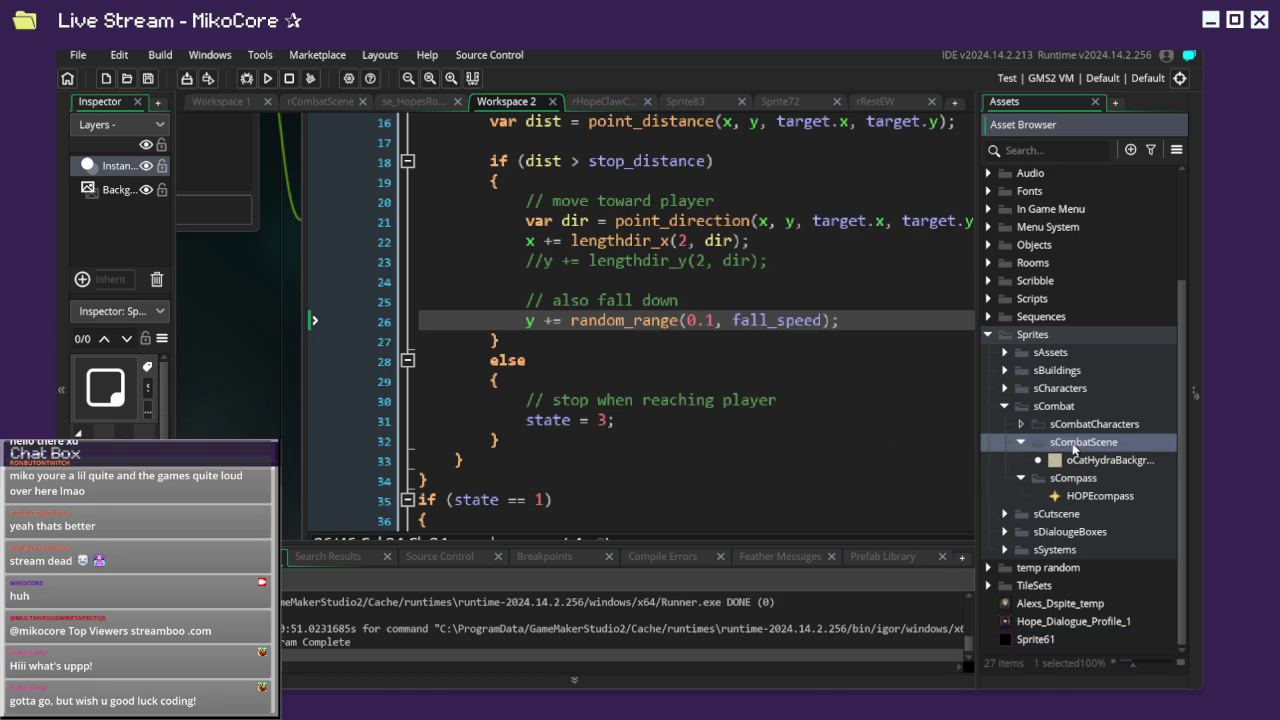
# Create an sBackgrounds group inside sCombatScene and drop oCatHydraBackground into it.
pyautogui.rightClick(1083, 442)
pyautogui.moveTo(946, 172)
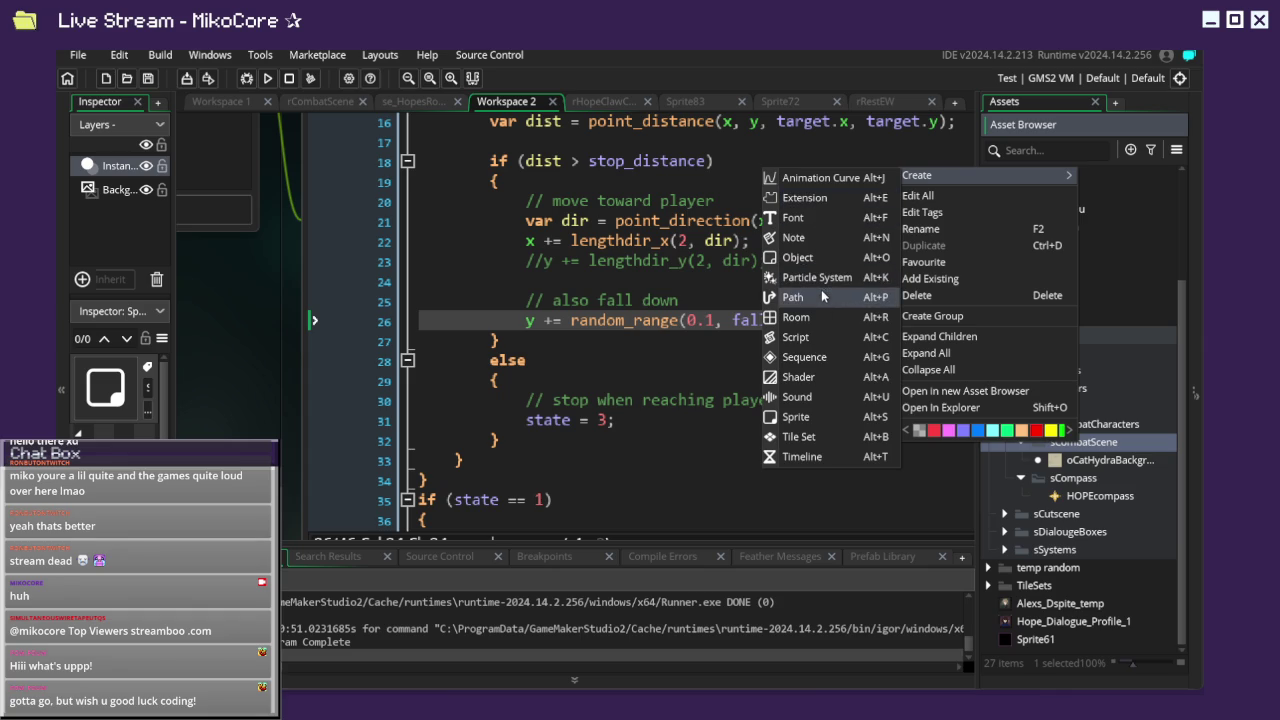
pyautogui.click(947, 316)
pyautogui.write('s')
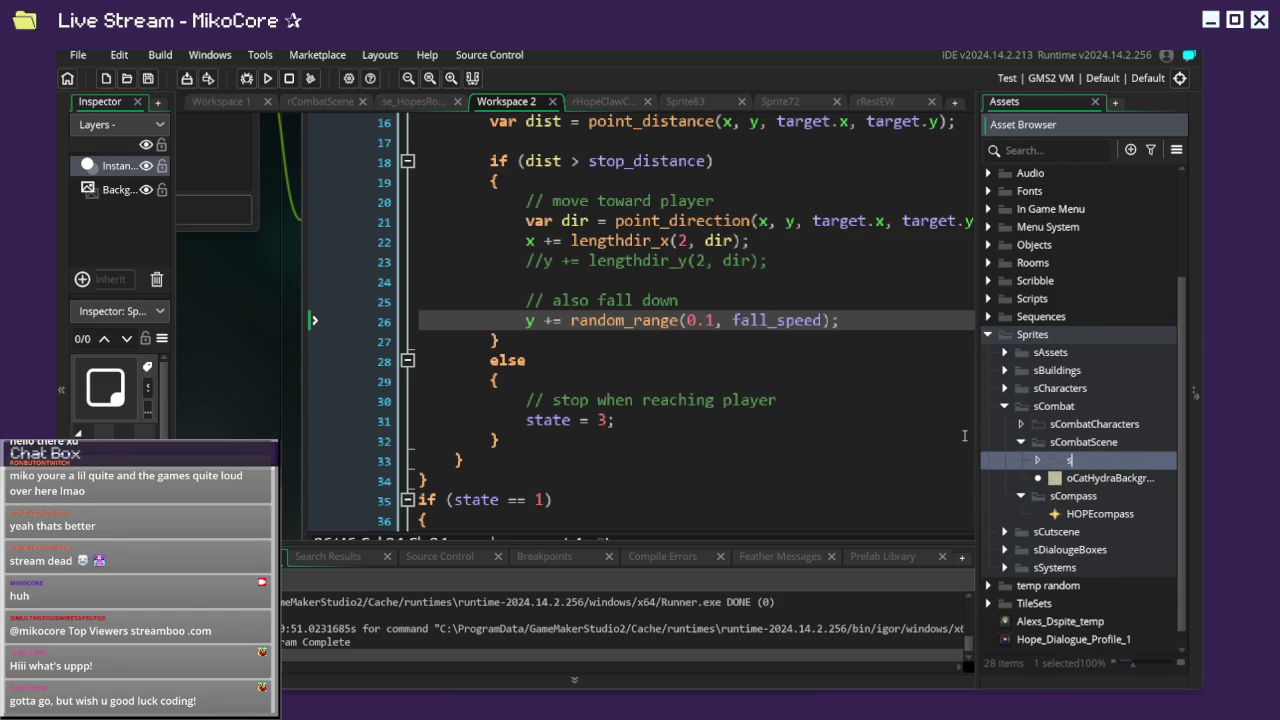
pyautogui.write('Backgrounds')
pyautogui.moveTo(1121, 484); pyautogui.dragTo(1105, 465)
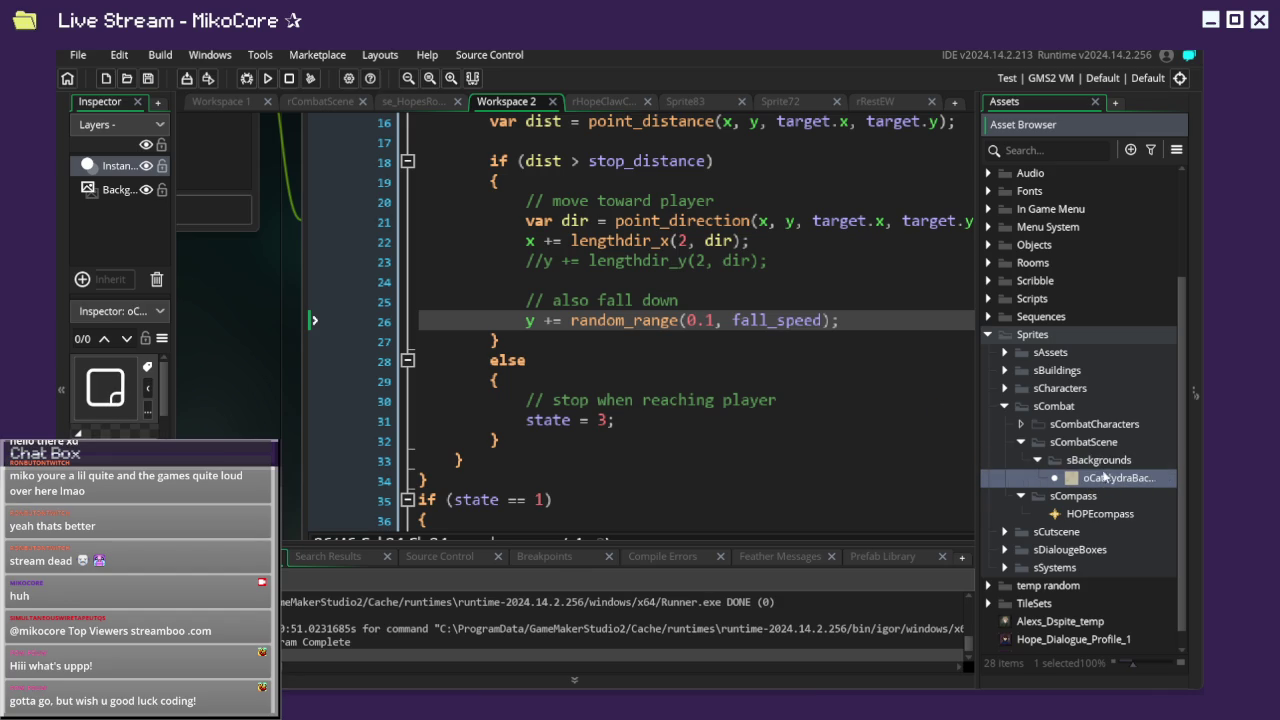
# Create an sCatHydra group and move it directly under sCombat.
pyautogui.click(1052, 444)
pyautogui.rightClick(1052, 446)
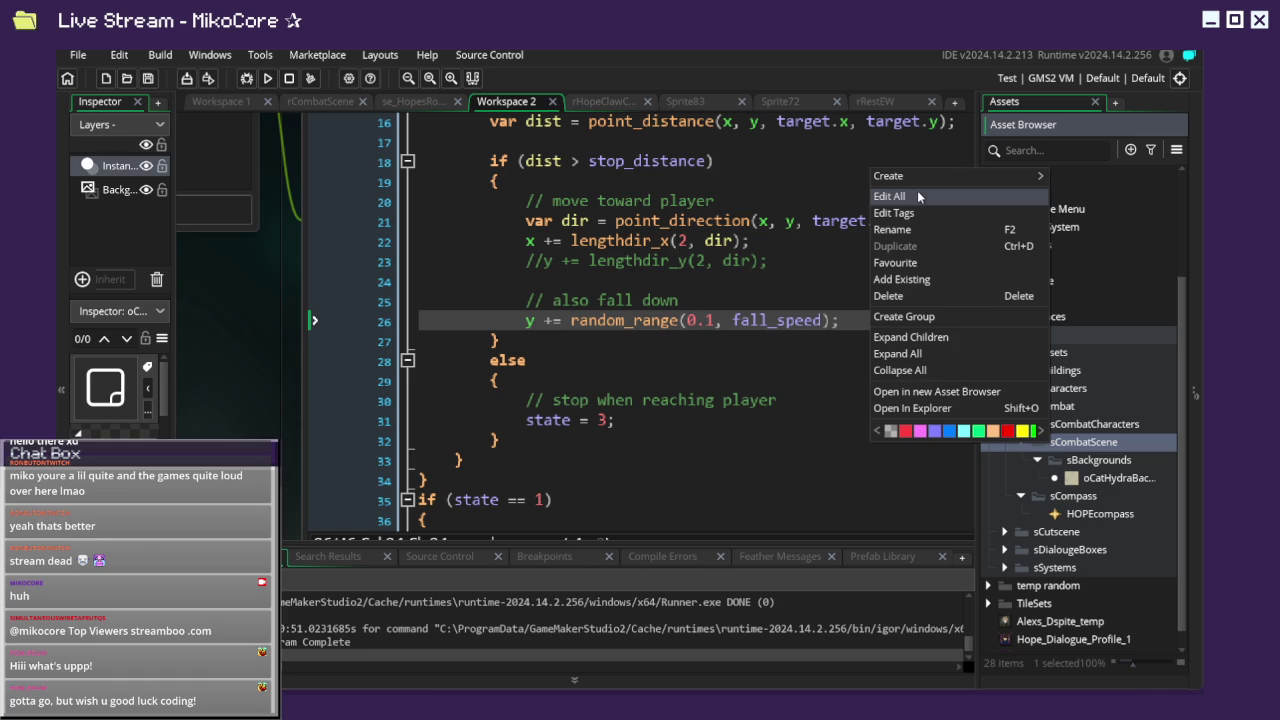
pyautogui.click(1120, 462)
pyautogui.rightClick(1117, 461)
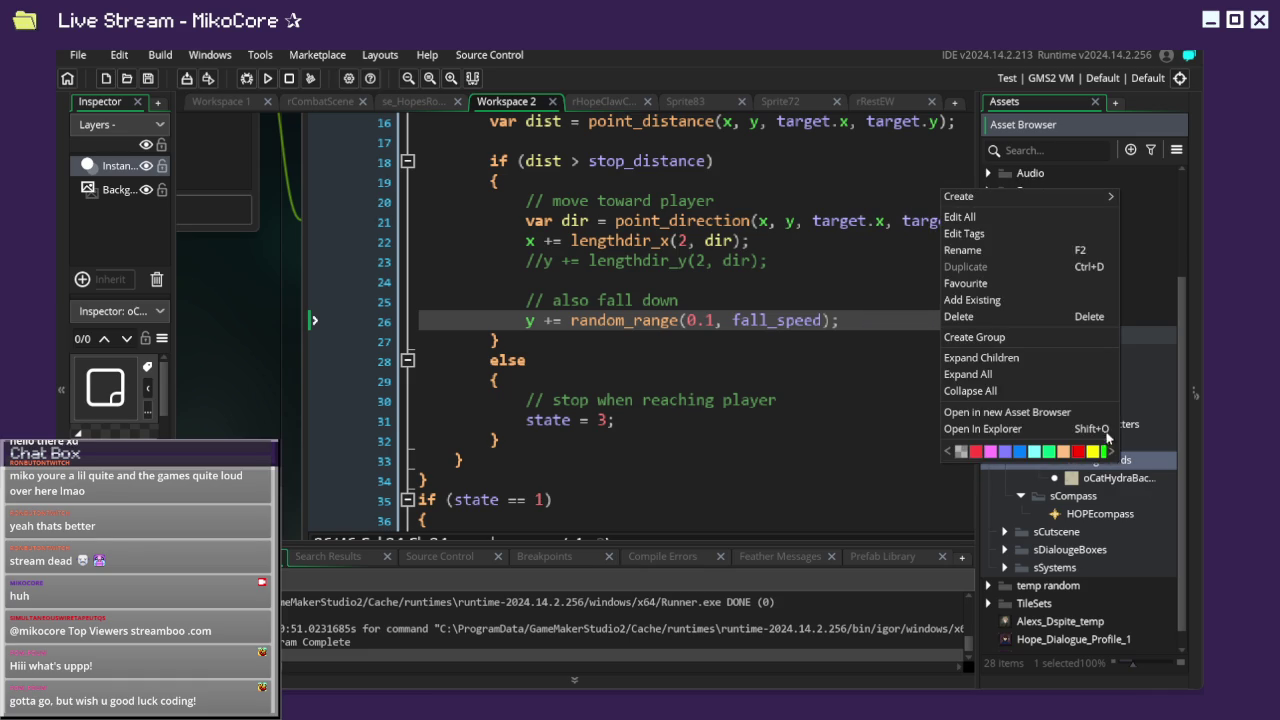
pyautogui.click(1001, 337)
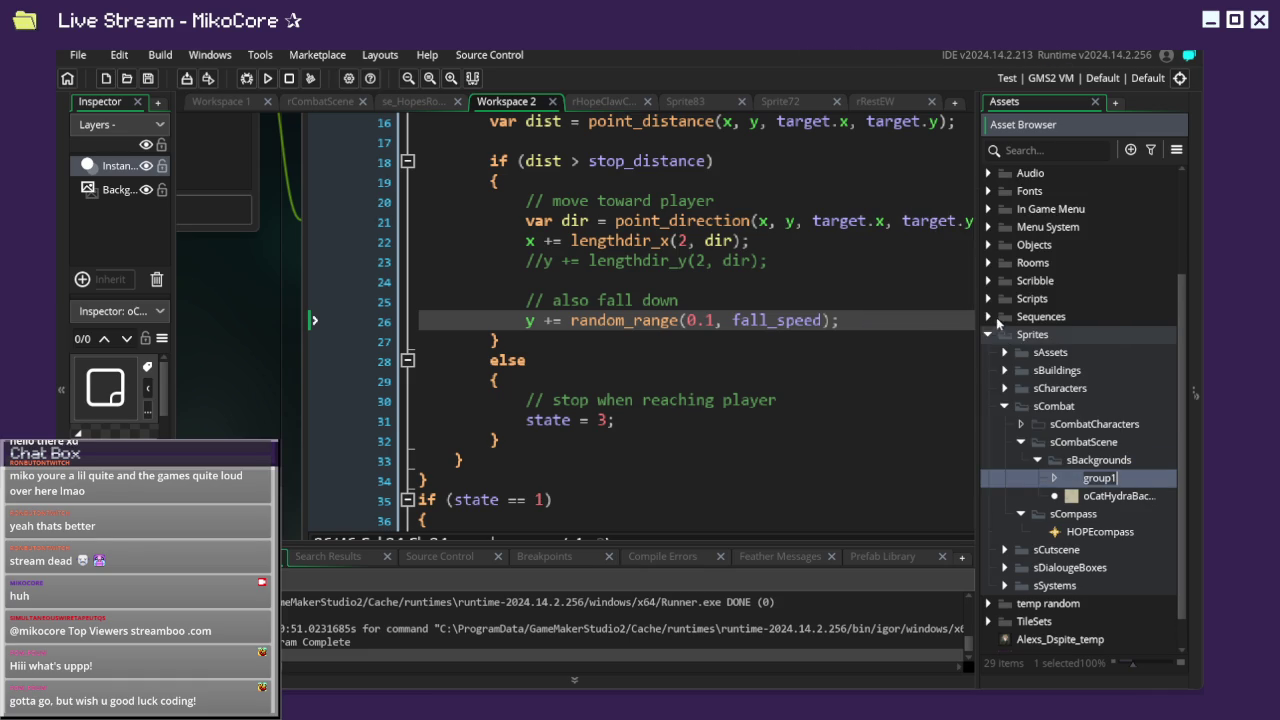
pyautogui.write('Ca')
pyautogui.write('Hydra')
pyautogui.write('s')
pyautogui.moveTo(1085, 481); pyautogui.dragTo(1088, 420)
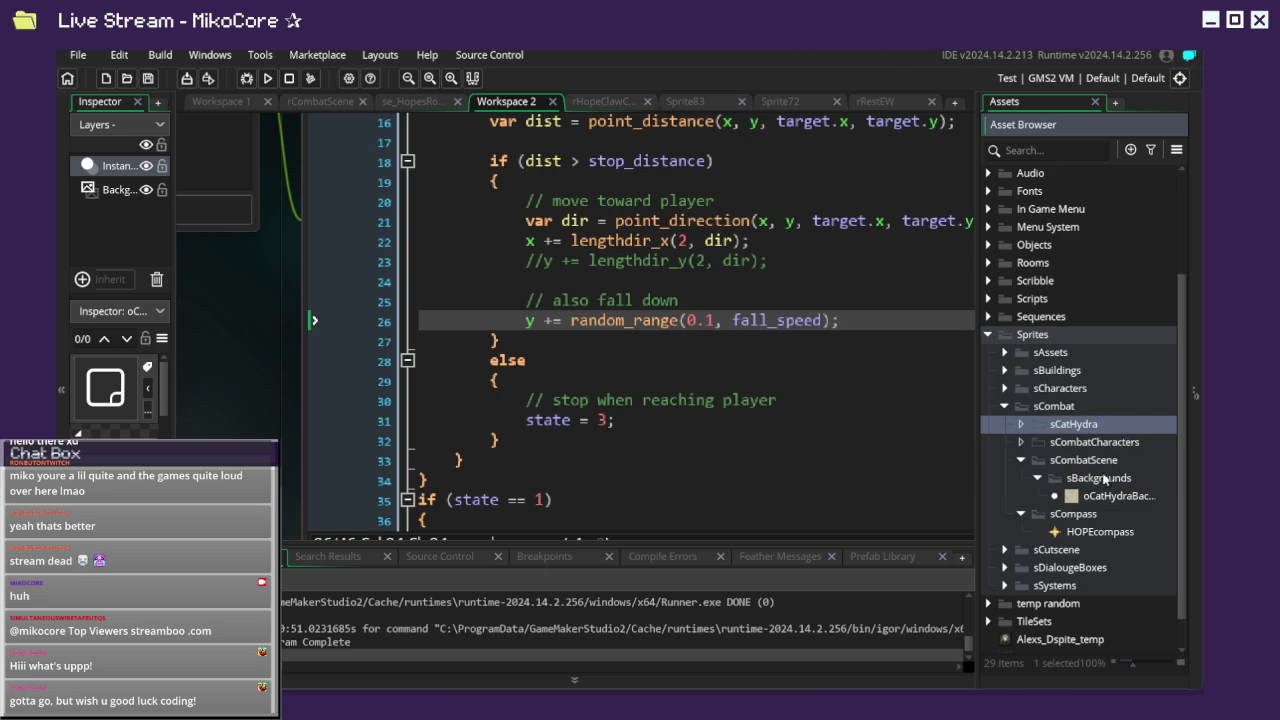
# Move oCatHydraBackground into sCatHydra and delete the sCombatCharacters group.
pyautogui.click(1022, 460)
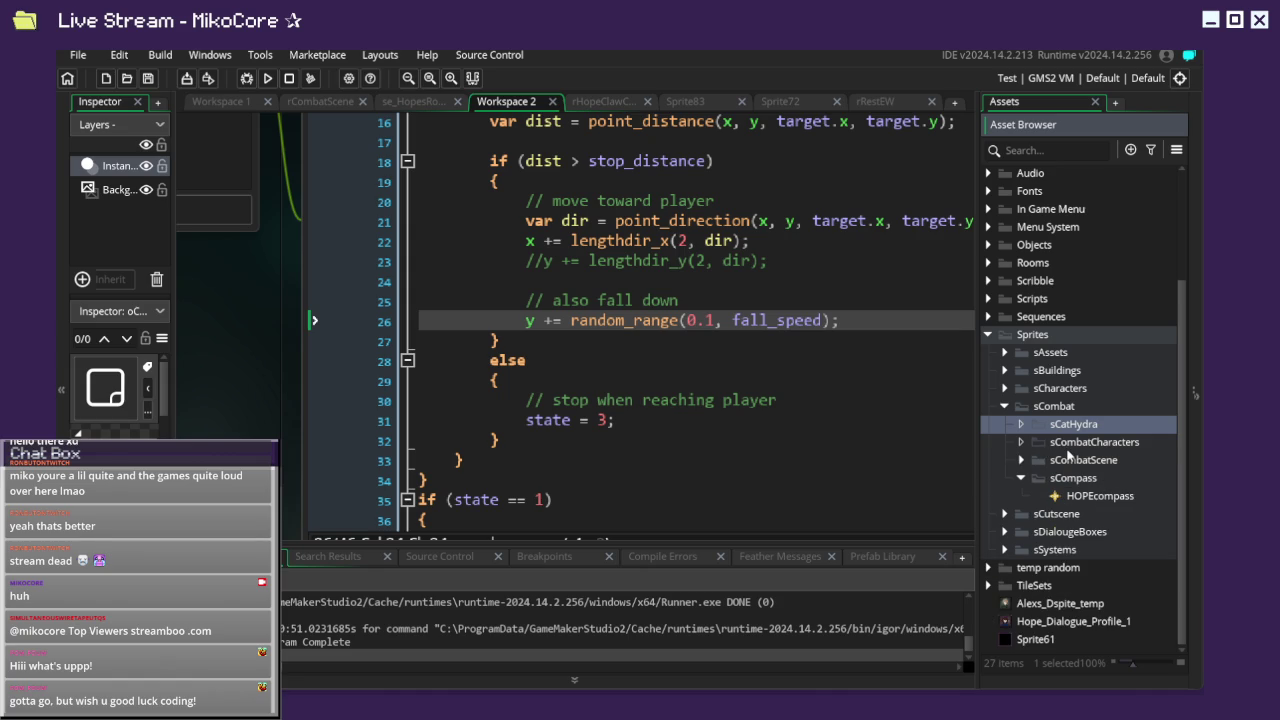
pyautogui.click(1067, 448)
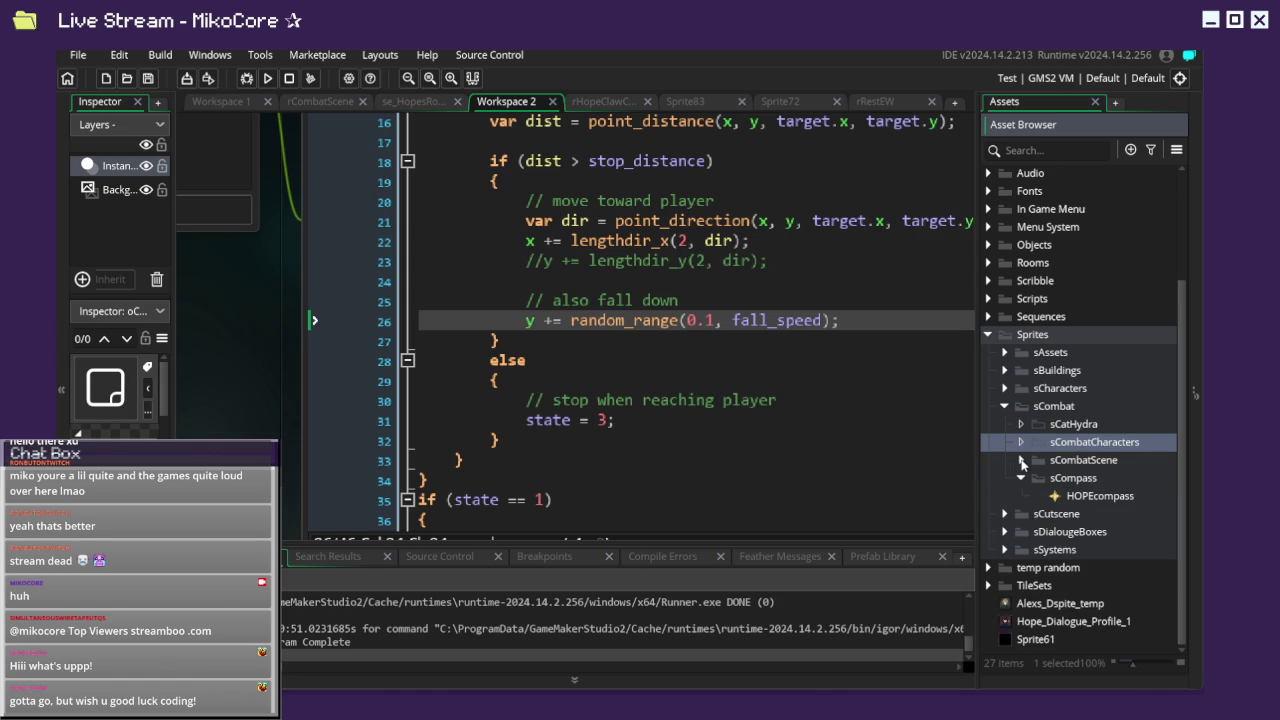
pyautogui.click(1021, 460)
pyautogui.click(1055, 483)
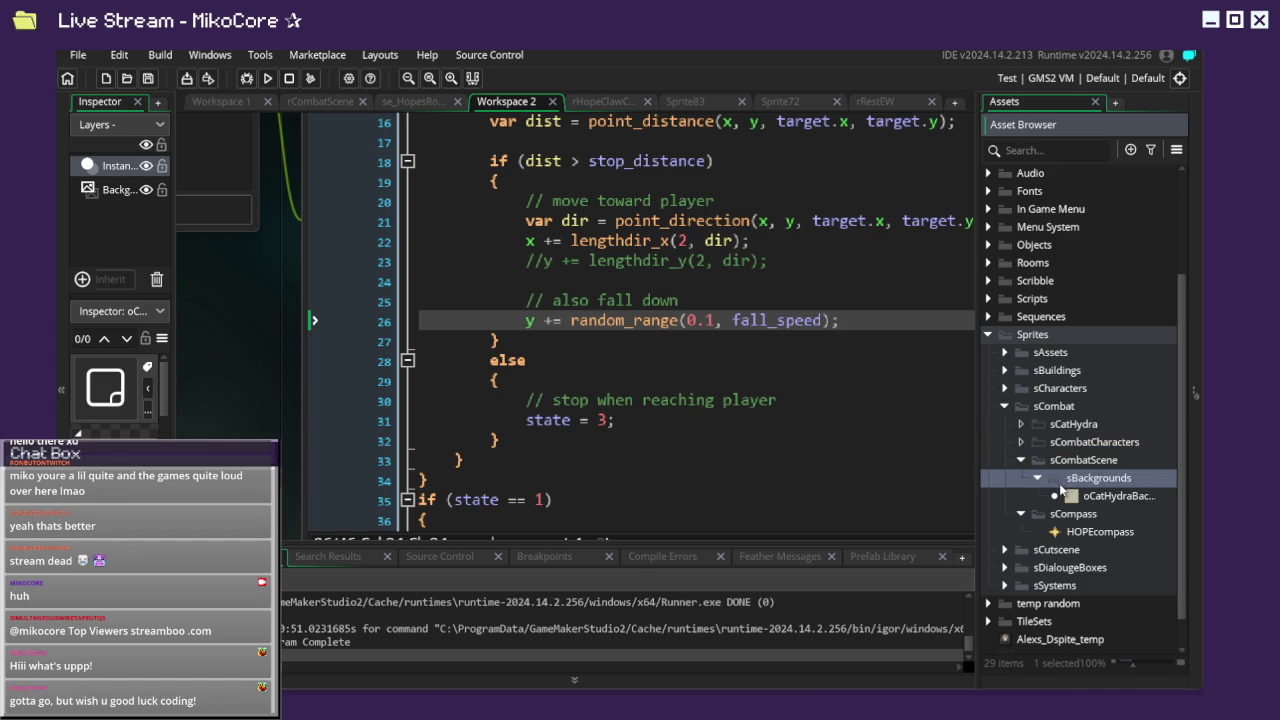
pyautogui.moveTo(1075, 500); pyautogui.dragTo(1070, 427)
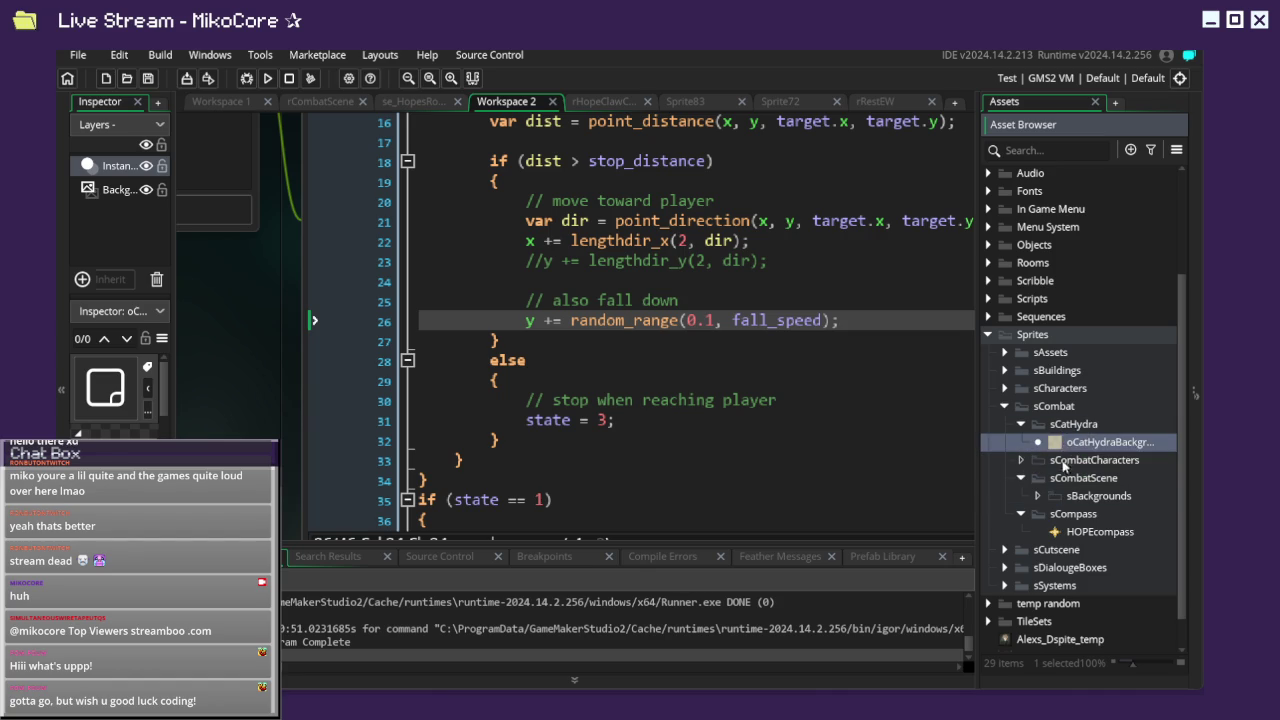
pyautogui.click(1021, 478)
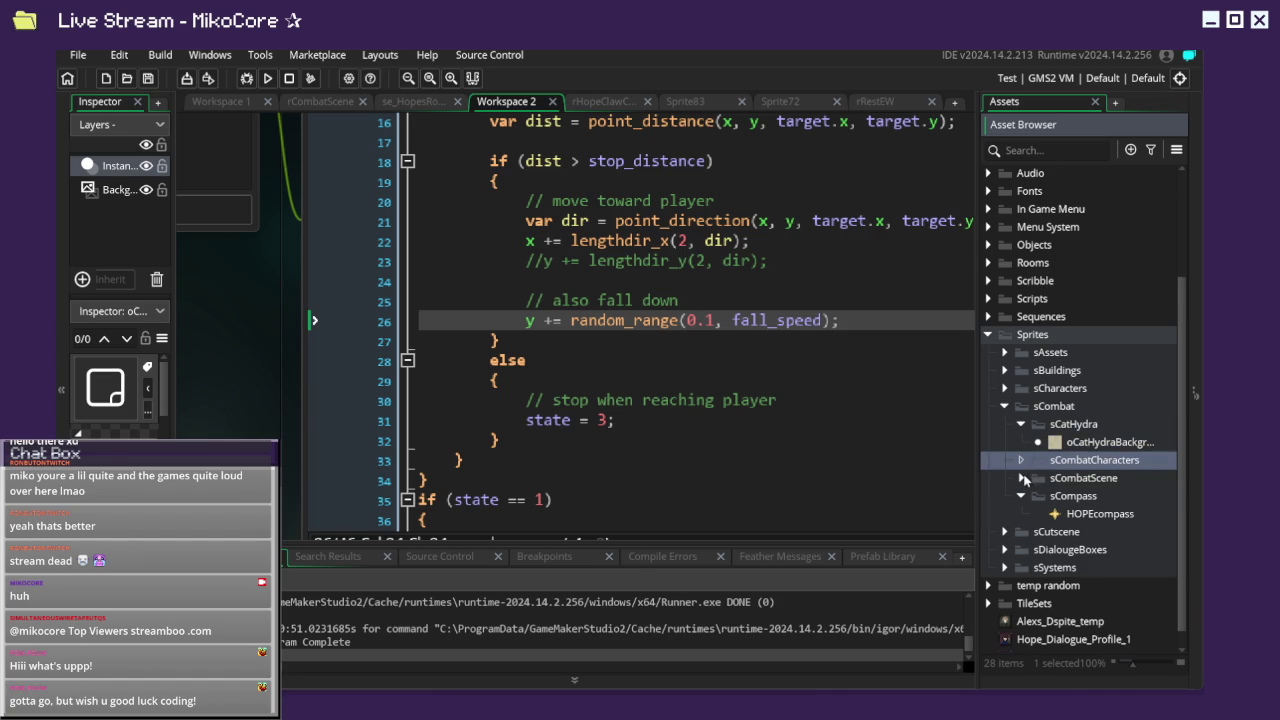
pyautogui.click(1022, 496)
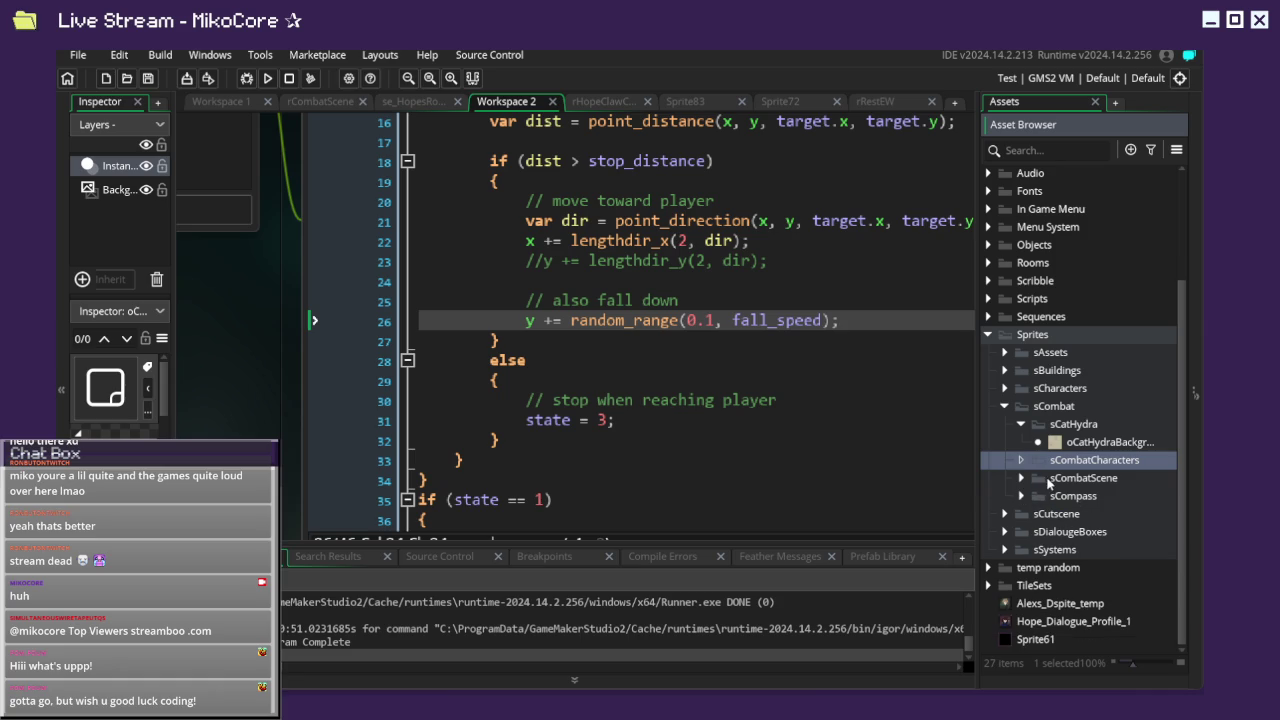
pyautogui.press('Delete')
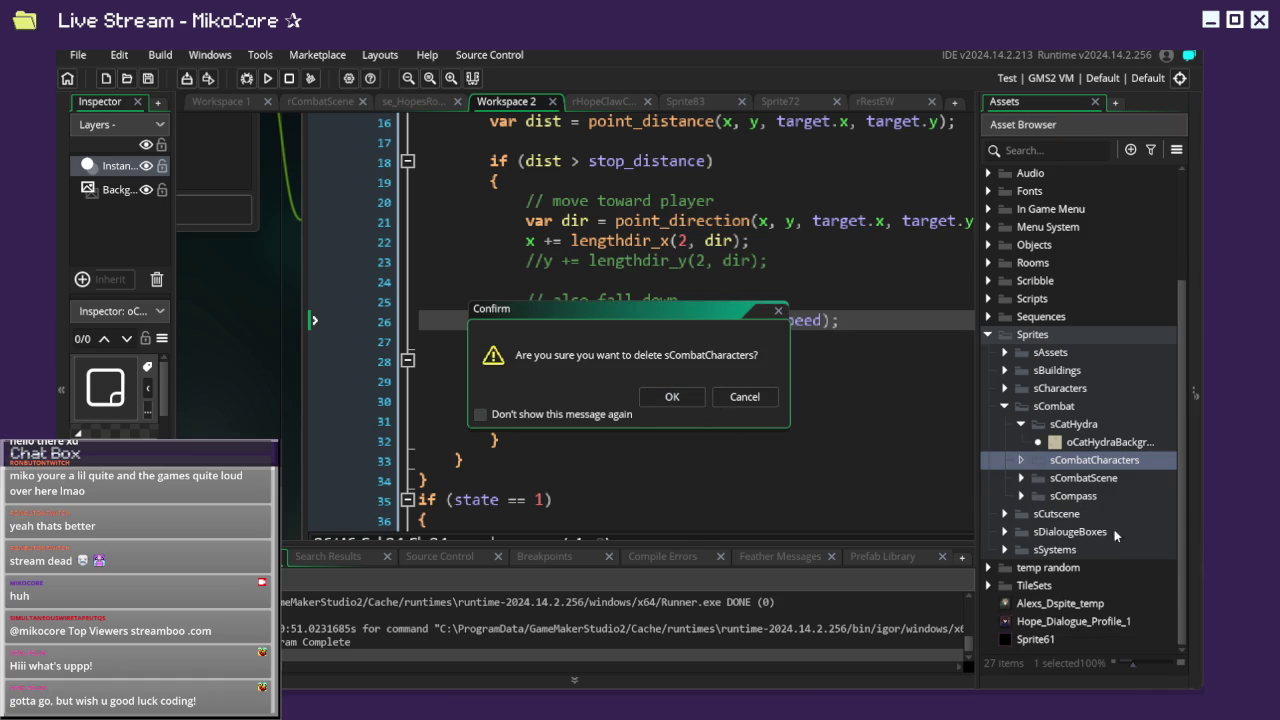
# Move Sprite61 into the sCombatScene folder and cancel the pending group deletion.
pyautogui.click(1081, 518)
pyautogui.click(1094, 494)
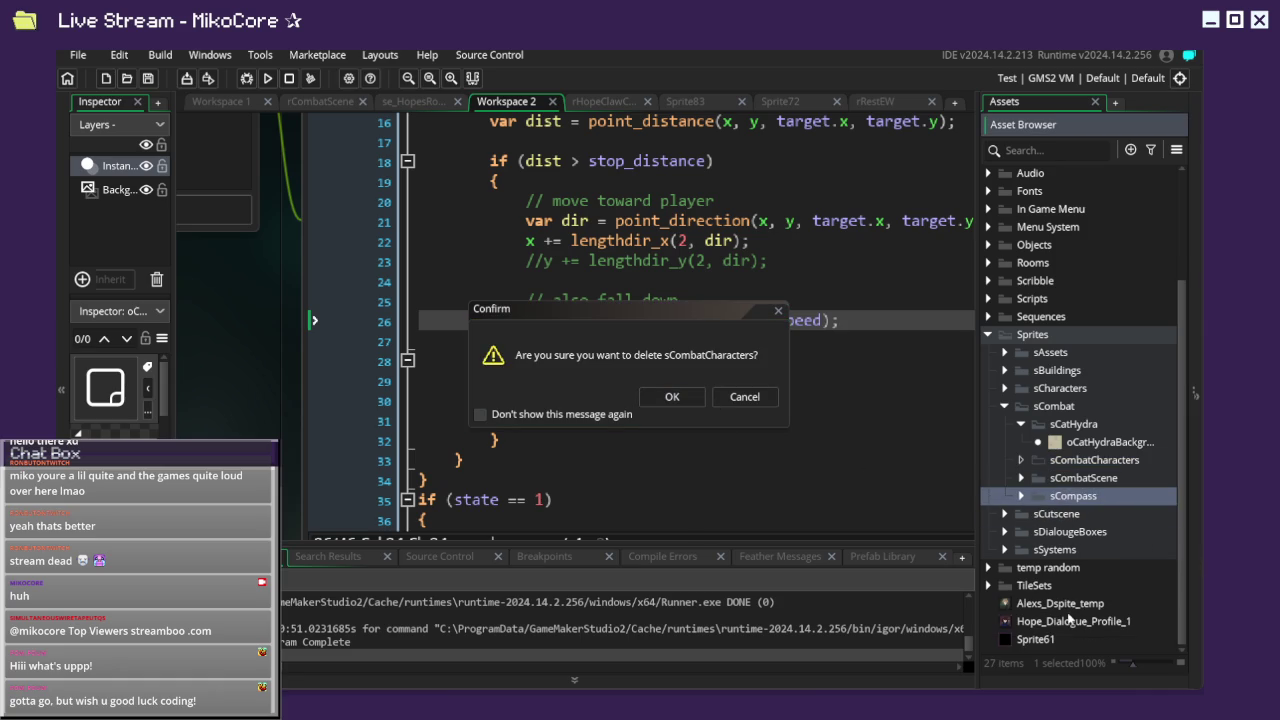
pyautogui.moveTo(1054, 640)
pyautogui.mouseDown()
pyautogui.moveTo(1085, 480)
pyautogui.moveTo(1040, 482)
pyautogui.mouseUp()
pyautogui.click(1074, 496)
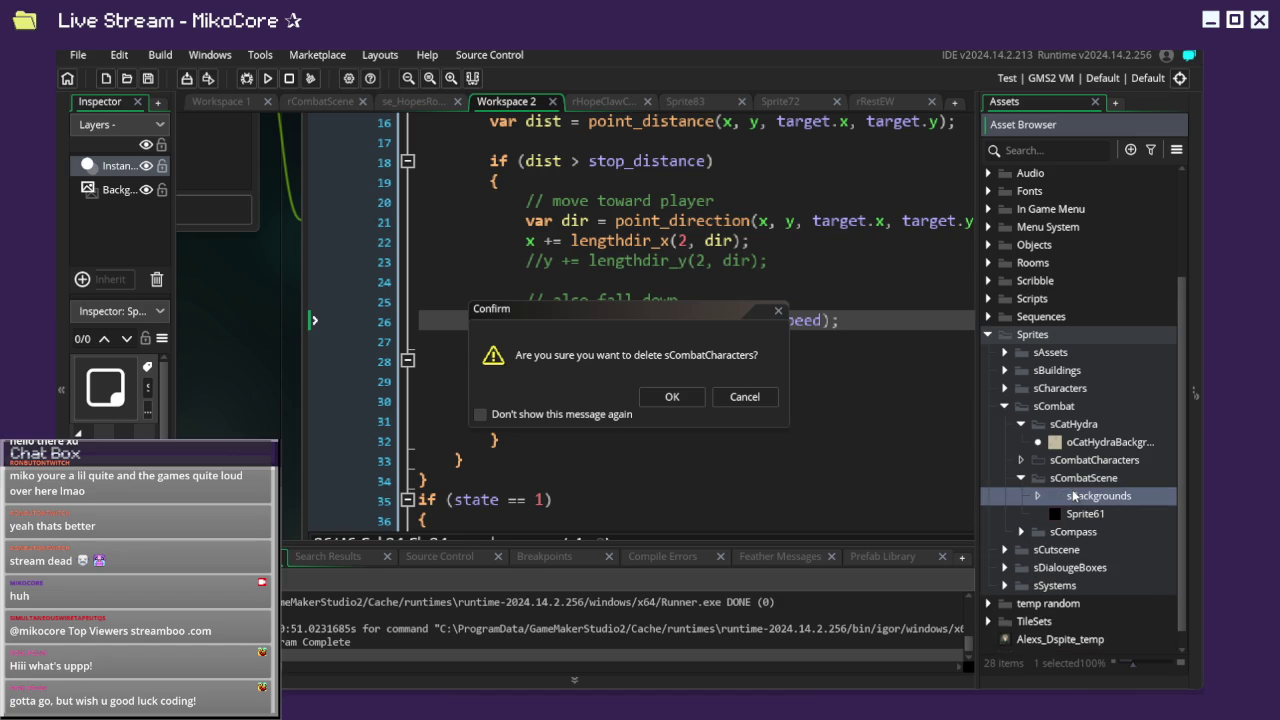
pyautogui.click(771, 397)
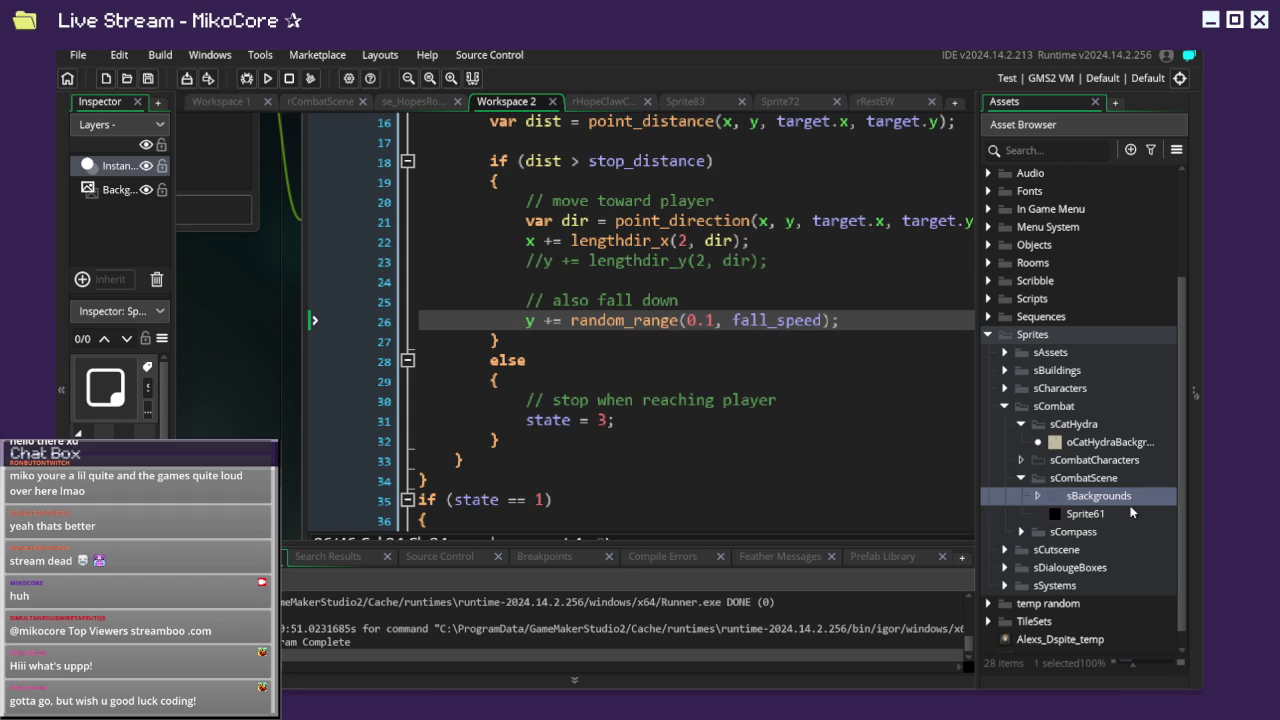
# Rename the sCombatCharacters group to sCombatTrio.
pyautogui.rightClick(1120, 462)
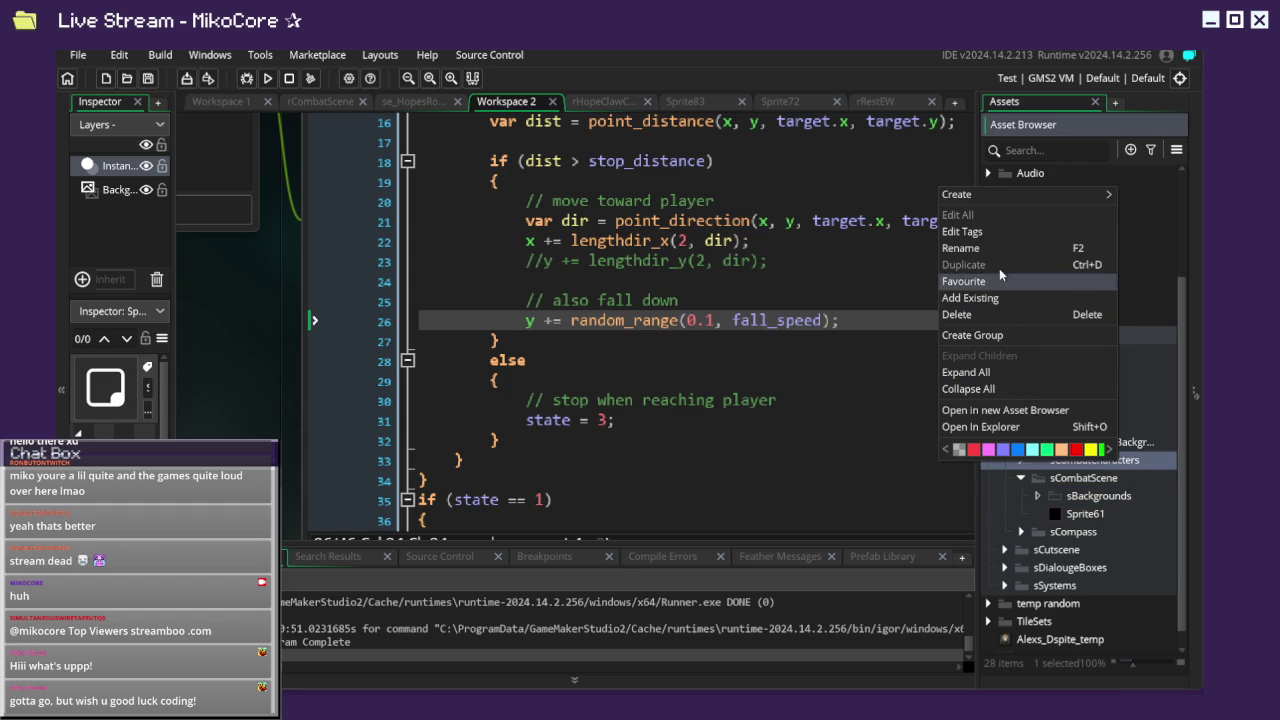
pyautogui.click(993, 248)
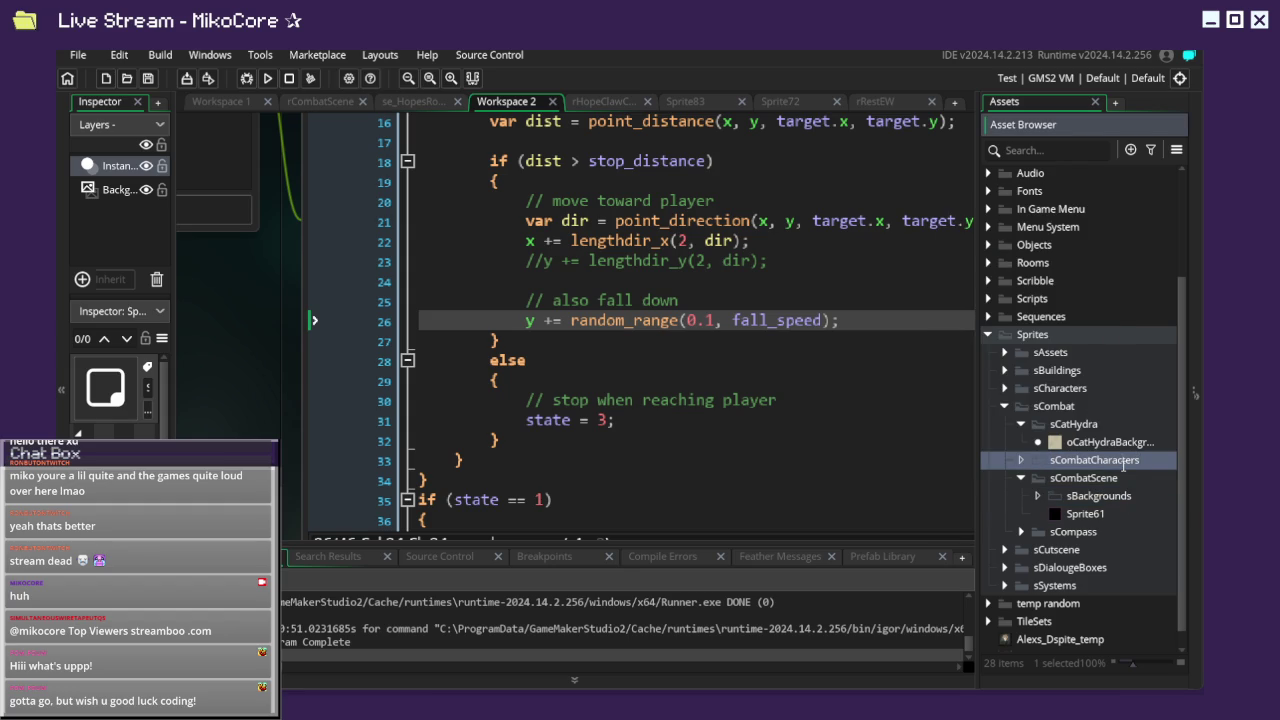
pyautogui.write('sCombat')
pyautogui.write('TRio==')
pyautogui.press('BackSpace')
pyautogui.press('BackSpace')
pyautogui.press('BackSpace')
pyautogui.write('rio')
pyautogui.press('Return')
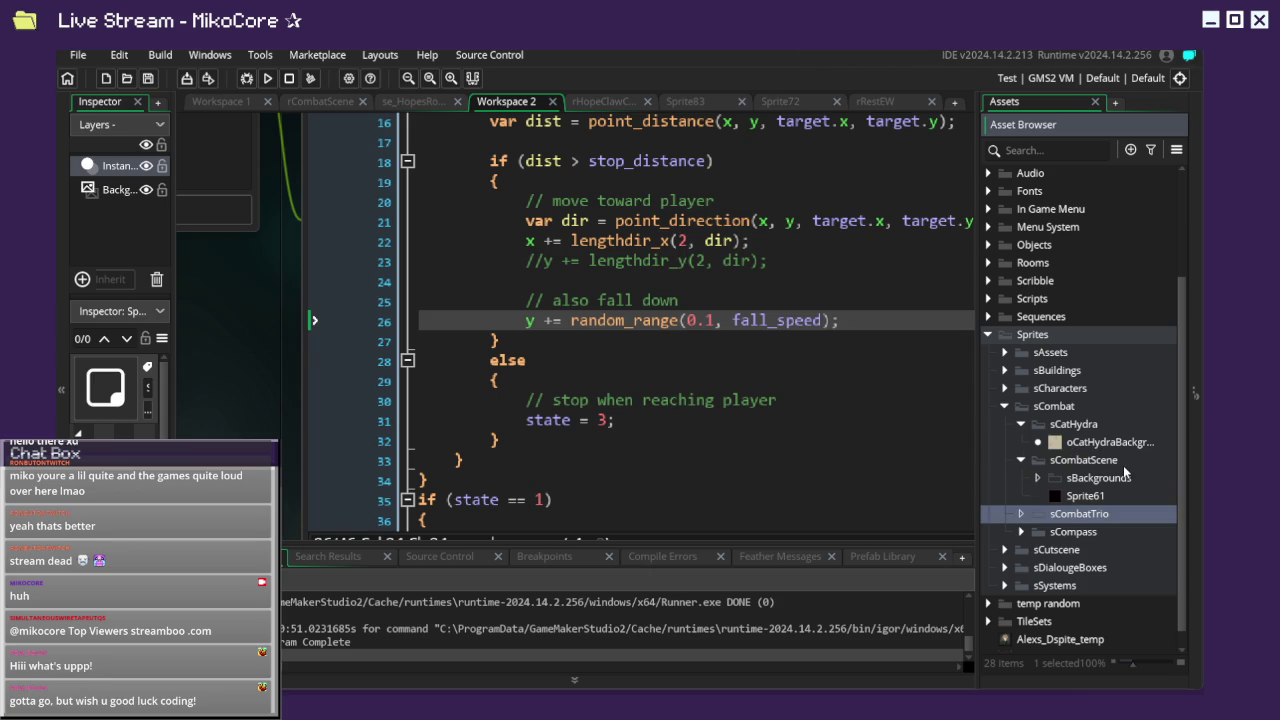
# Rename Sprite61 to sHfight, then correct its name to sHbg.
pyautogui.click(1072, 496)
pyautogui.rightClick(1069, 496)
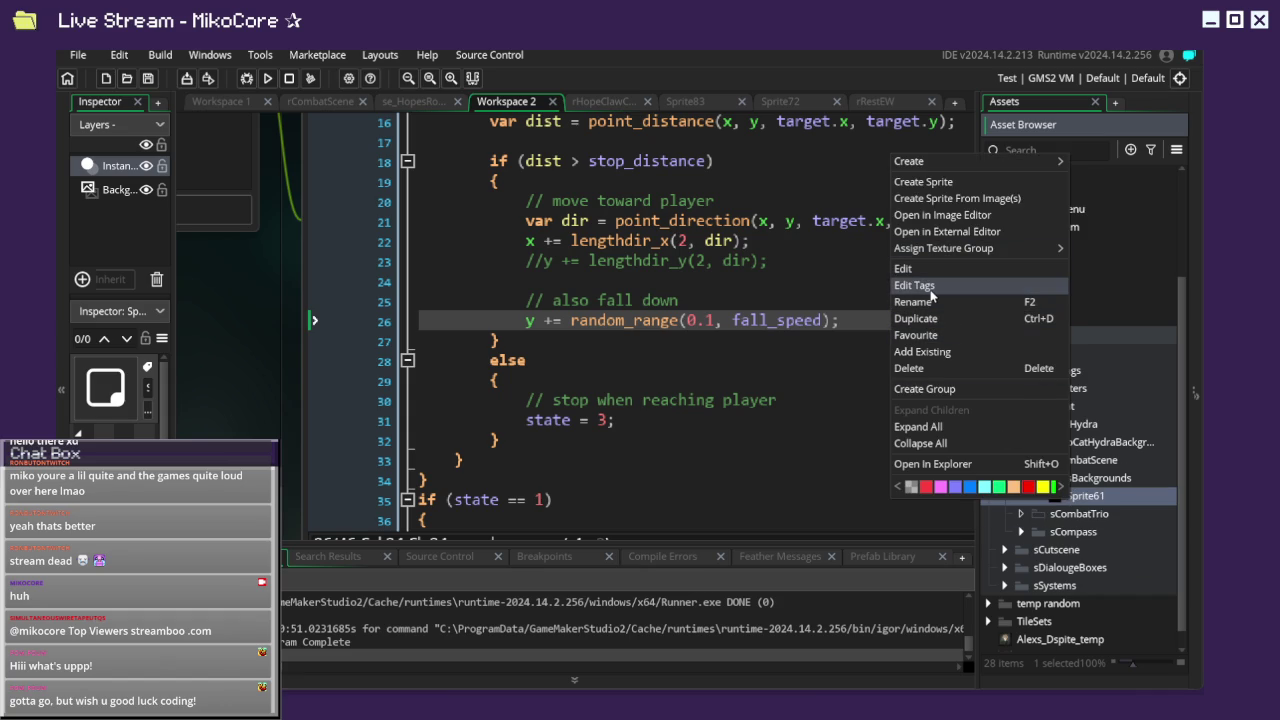
pyautogui.click(917, 300)
pyautogui.write('s')
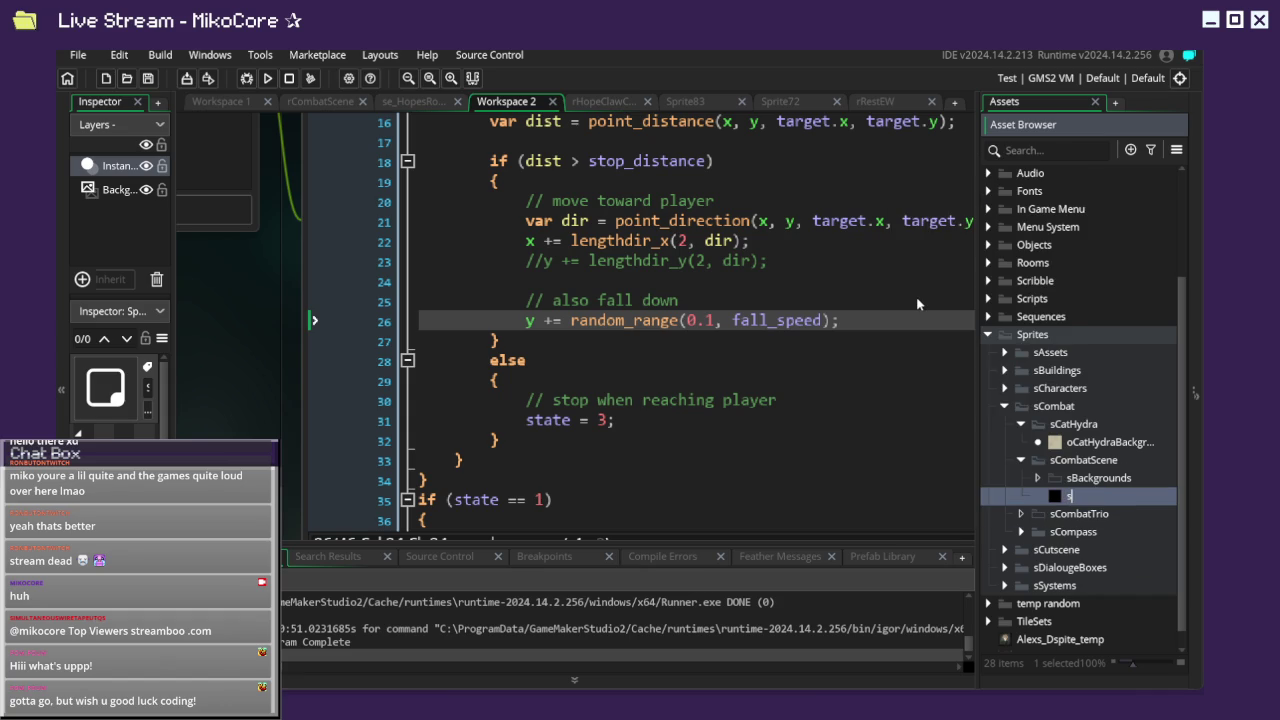
pyautogui.write('Hfight')
pyautogui.press('Return')
pyautogui.scroll(-1, 1055, 550)
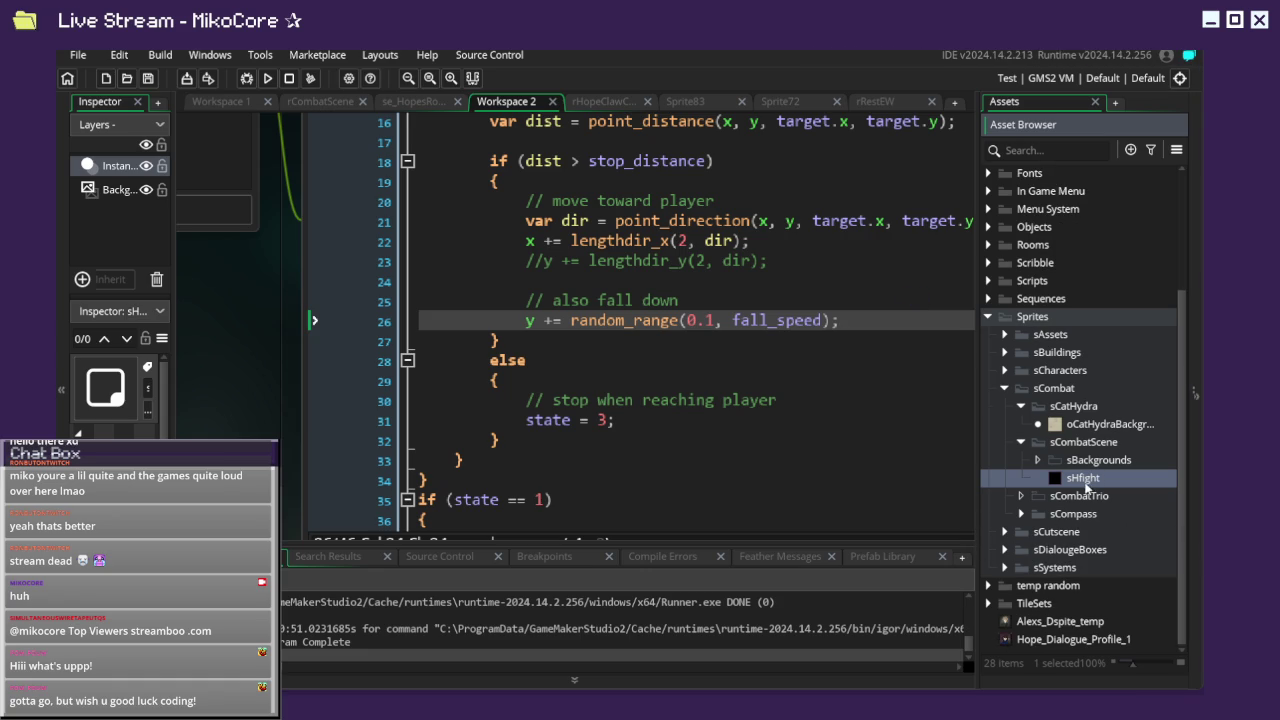
pyautogui.rightClick(1088, 478)
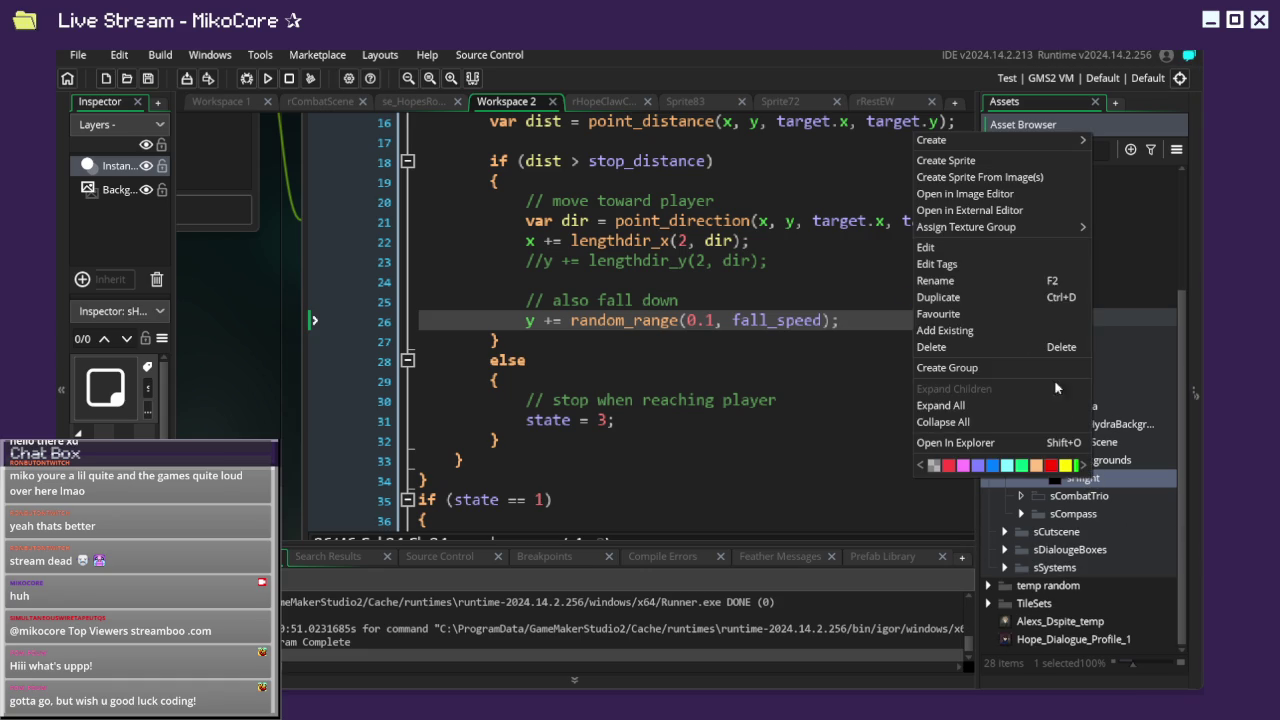
pyautogui.click(974, 282)
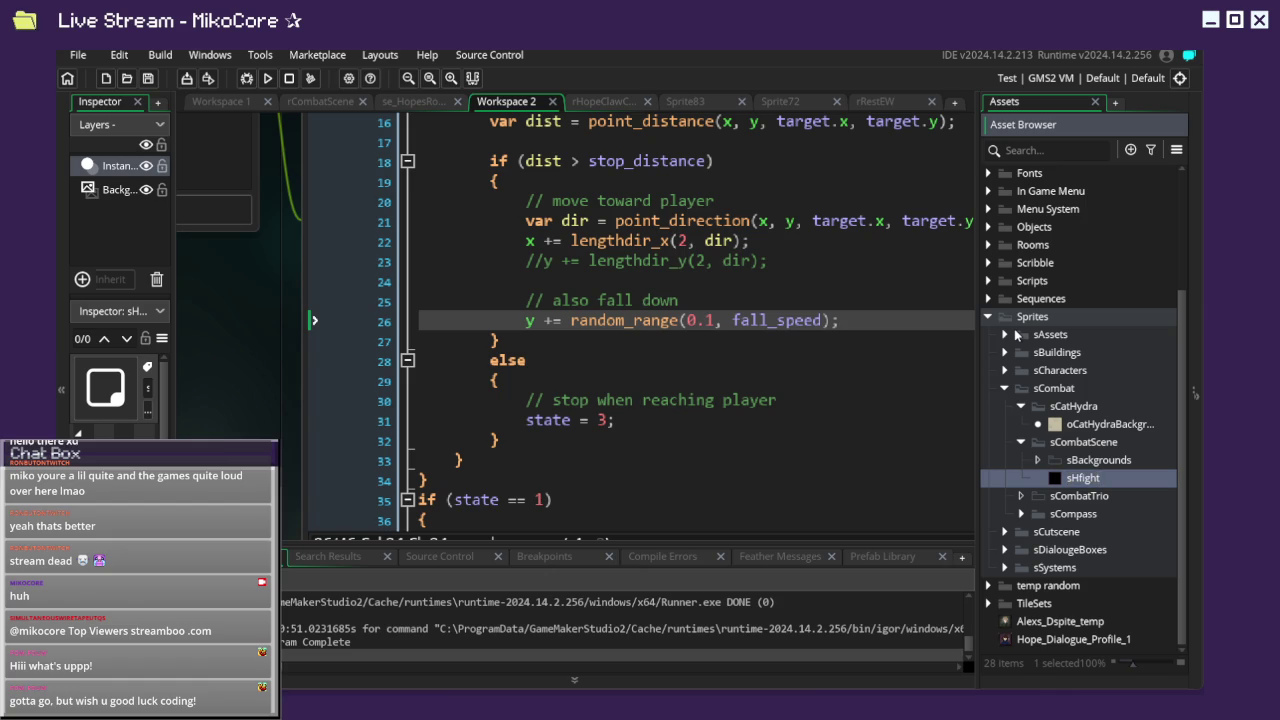
pyautogui.press('BackSpace')
pyautogui.press('BackSpace')
pyautogui.press('BackSpace')
pyautogui.write('bg')
pyautogui.click(1052, 626)
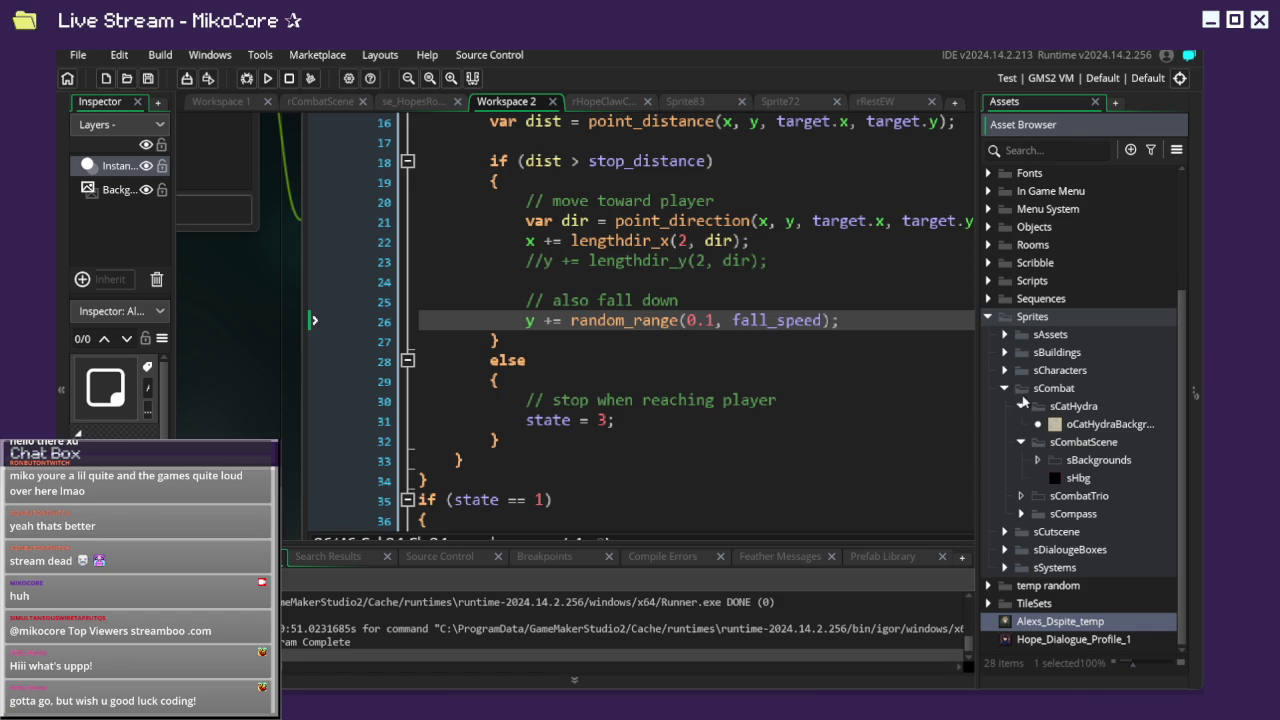
# Collapse sCatHydra and sCombatScene, and cancel deleting the Hope_Dialogue_Profile_1 sprite.
pyautogui.click(1021, 408)
pyautogui.click(1021, 443)
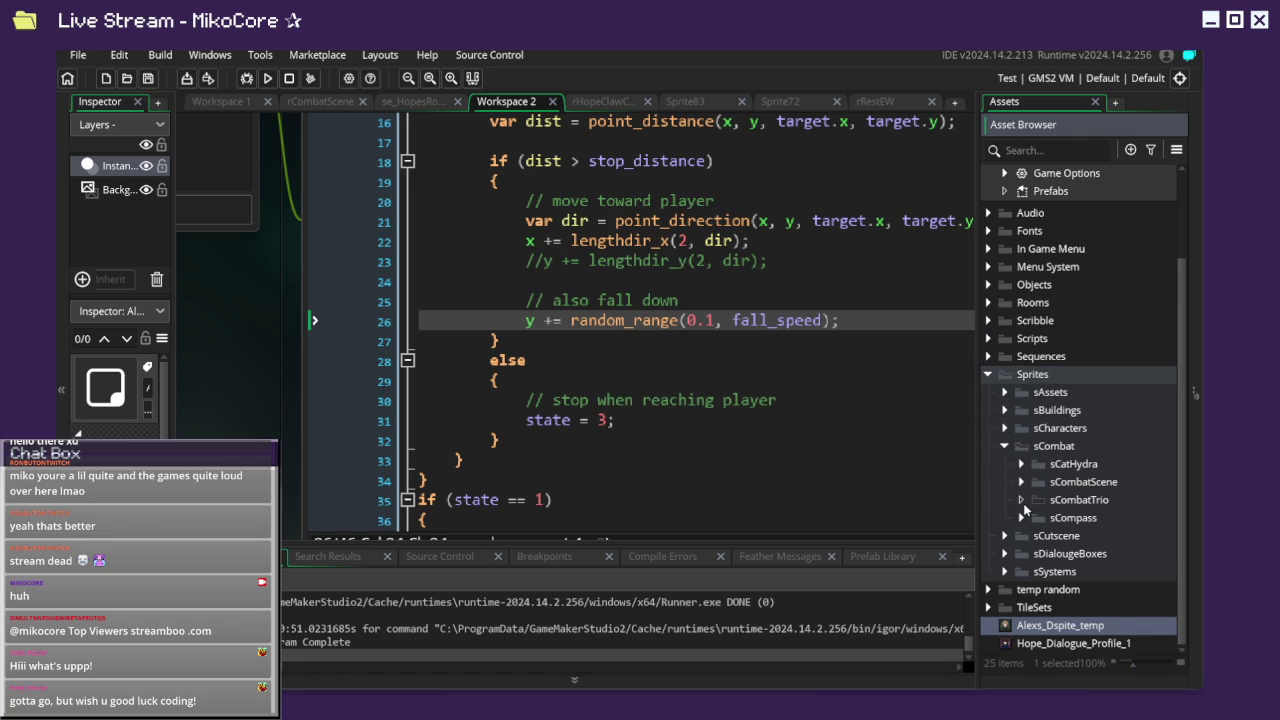
pyautogui.click(1040, 641)
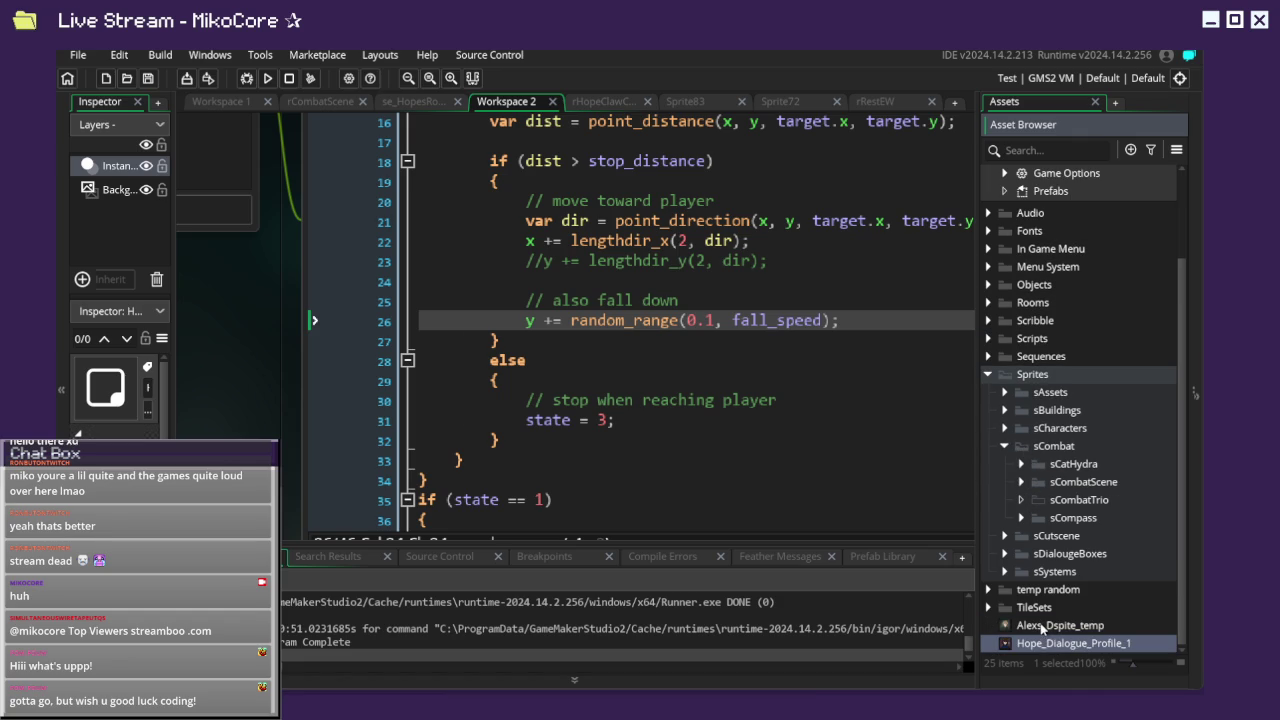
pyautogui.press('Delete')
pyautogui.click(744, 397)
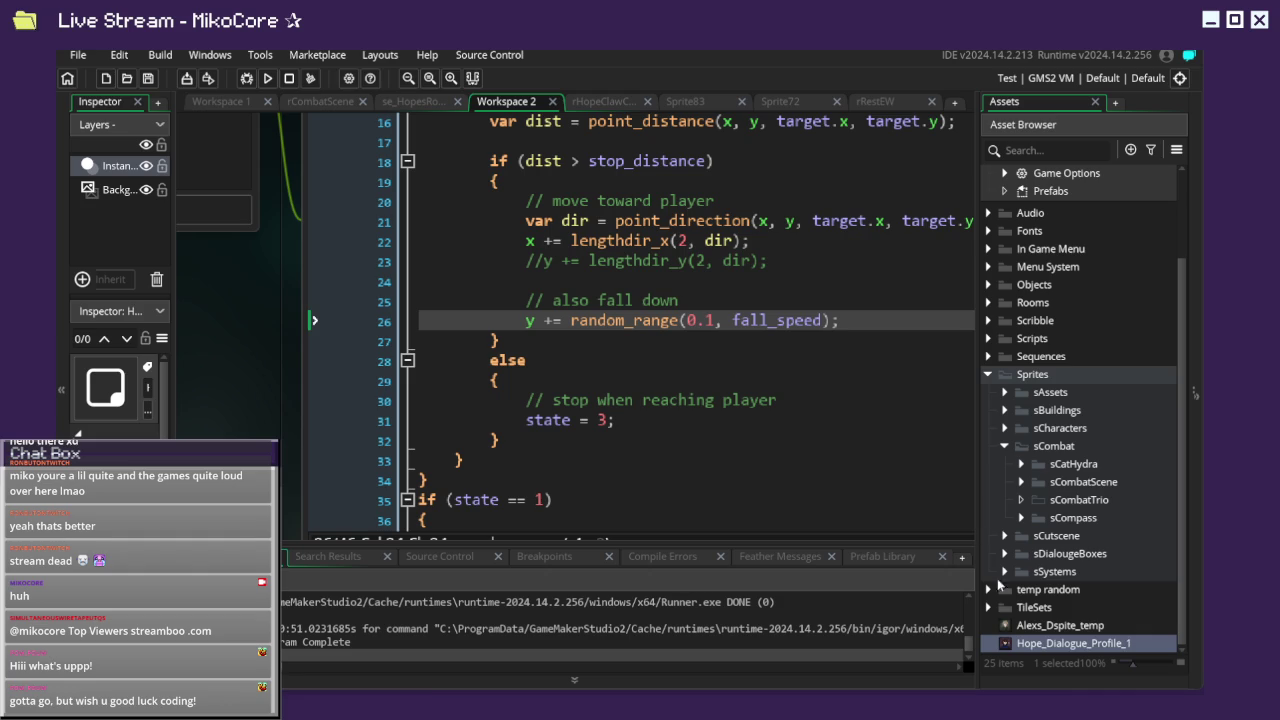
# Move Hope_Dialogue_Profile_1 and Alexs_Dspite_temp into the temp random folder, then collapse it.
pyautogui.click(1025, 626)
pyautogui.click(1005, 662)
pyautogui.click(1008, 643)
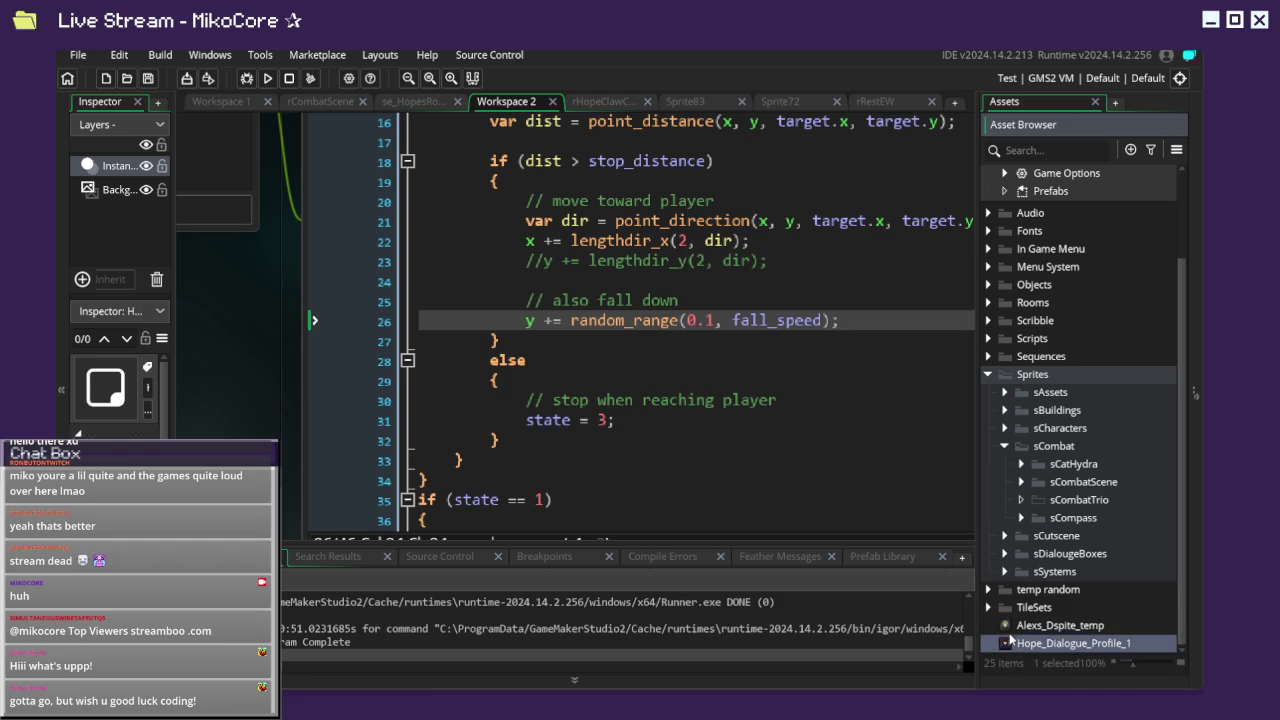
pyautogui.keyDown('ctrl'); pyautogui.click(1010, 627); pyautogui.keyUp('ctrl')
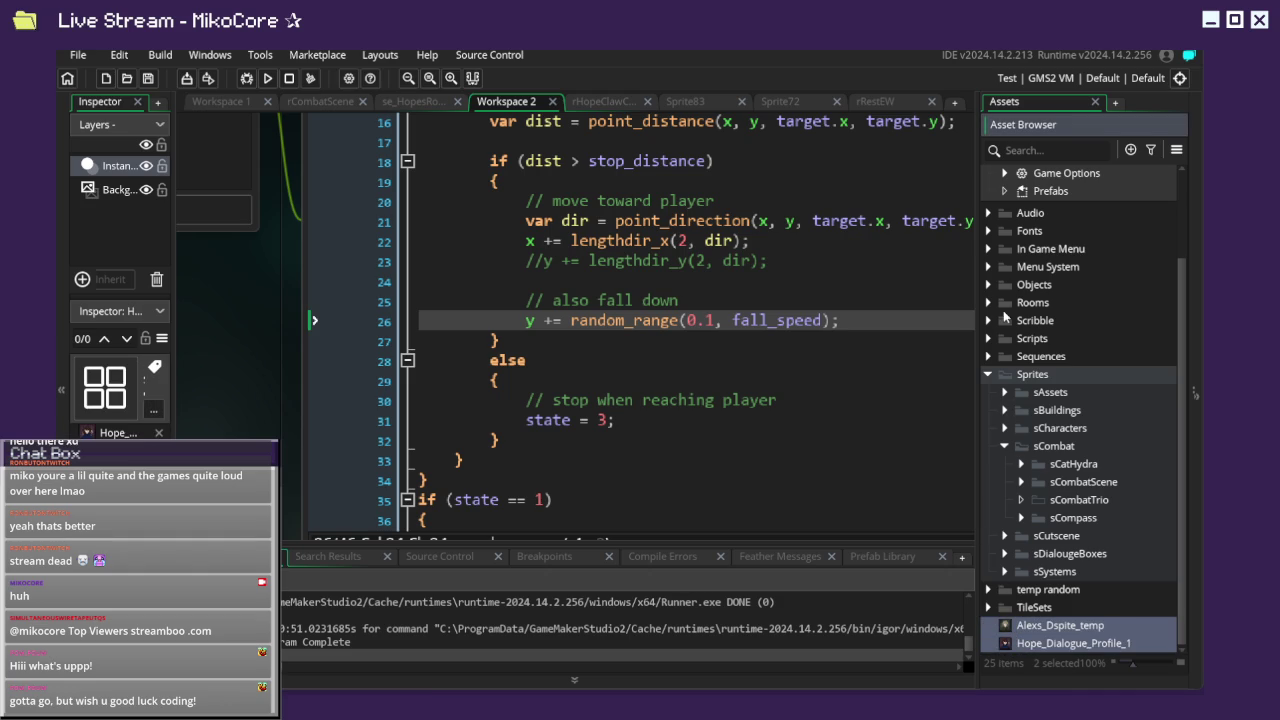
pyautogui.moveTo(1022, 626); pyautogui.dragTo(1060, 598)
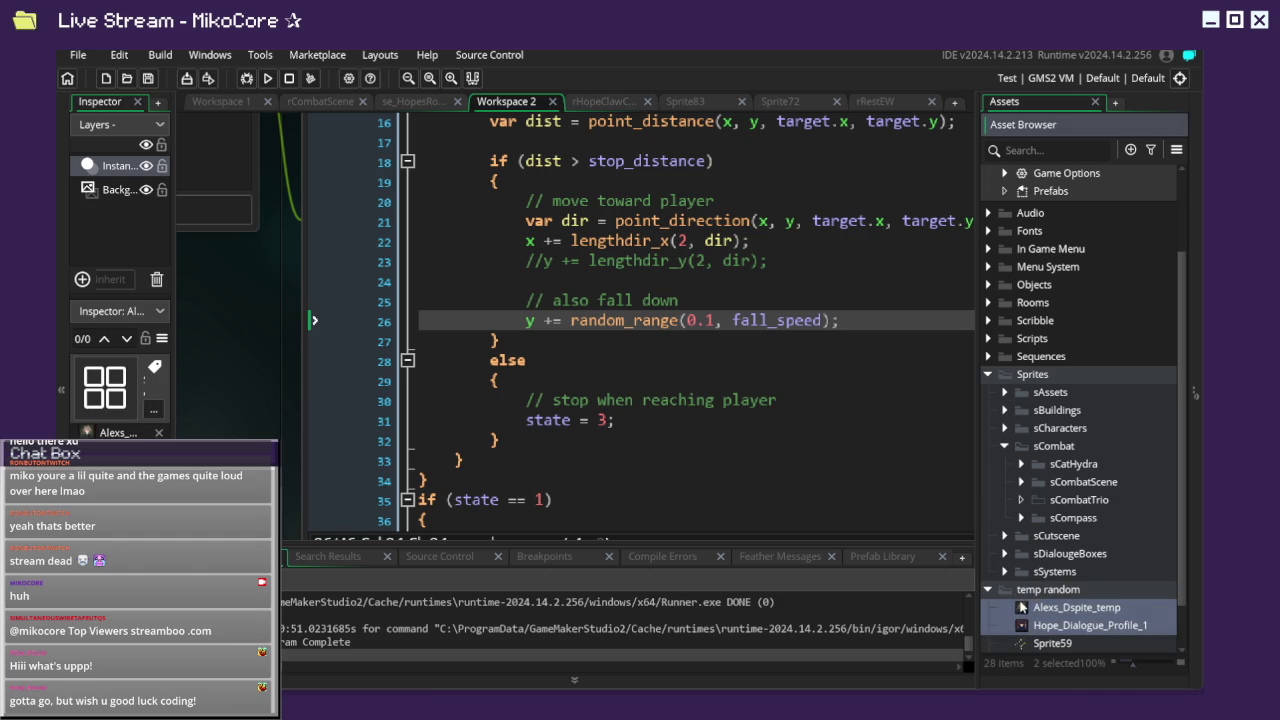
pyautogui.scroll(-1, 1025, 608)
pyautogui.click(993, 537)
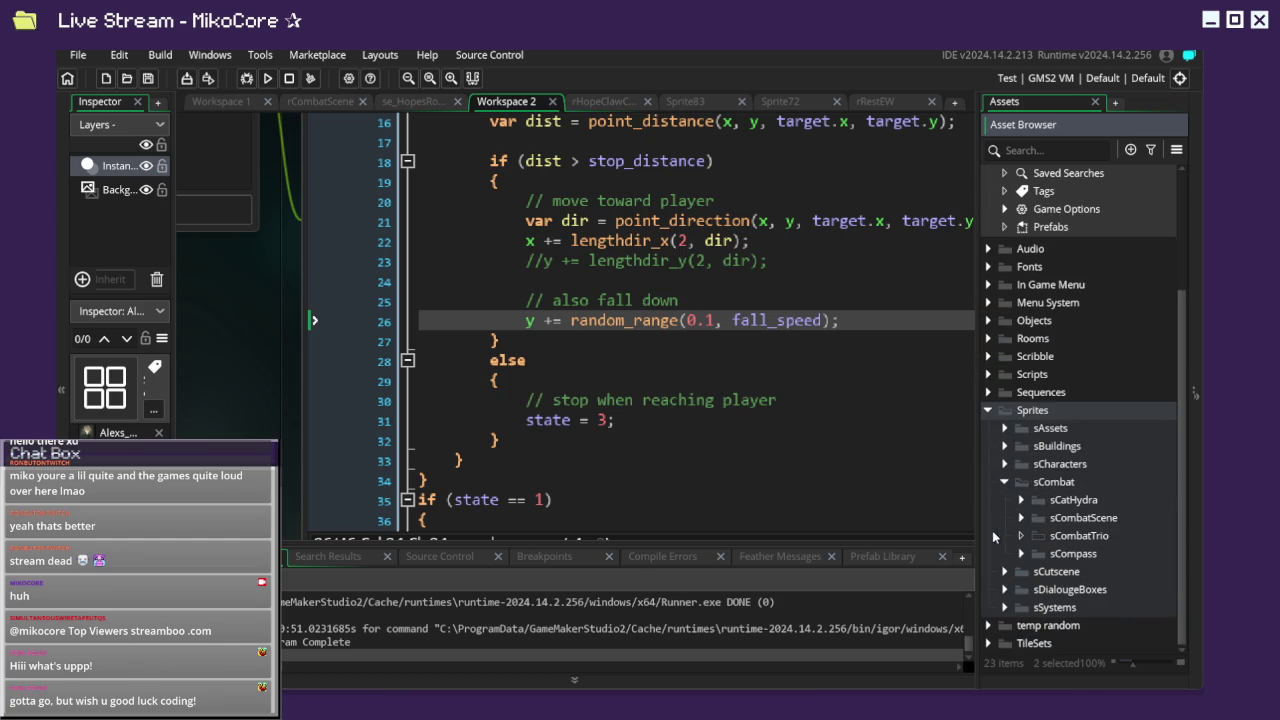
# Browse the sCutscene and sCharacters sprite folders, then collapse them.
pyautogui.click(1052, 434)
pyautogui.click(1036, 572)
pyautogui.click(1005, 572)
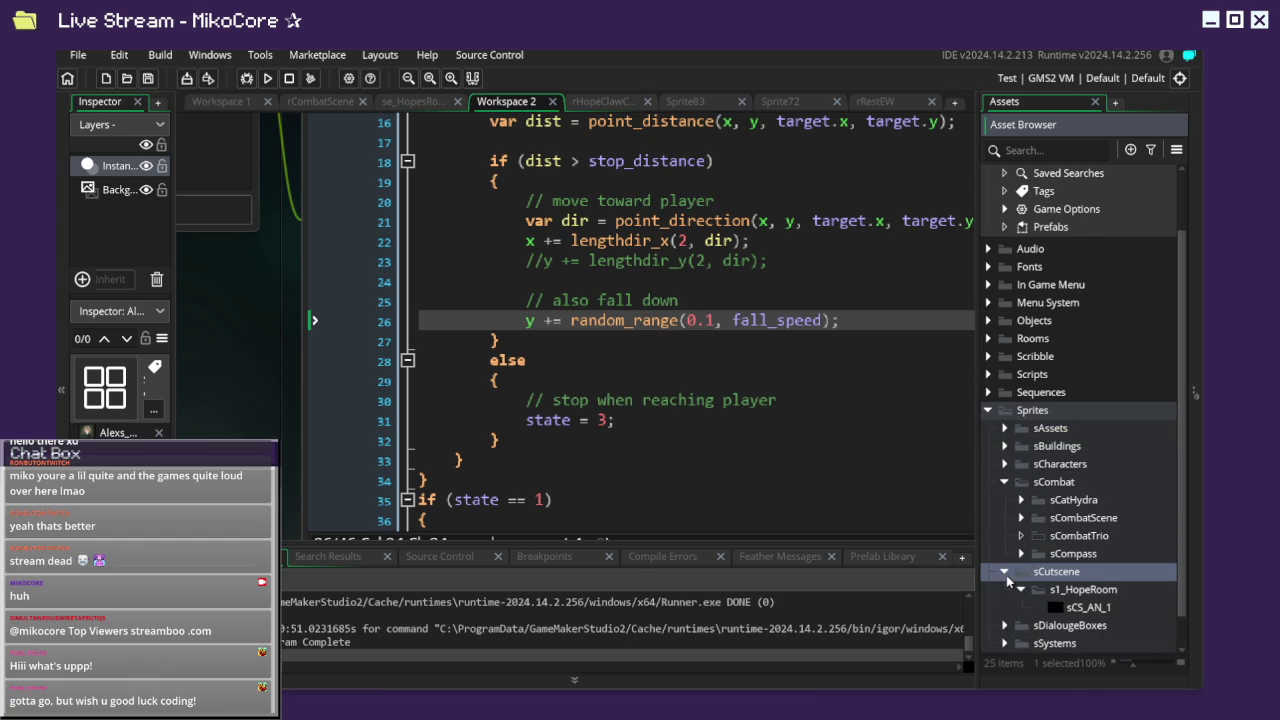
pyautogui.scroll(-1, 1007, 580)
pyautogui.click(1005, 537)
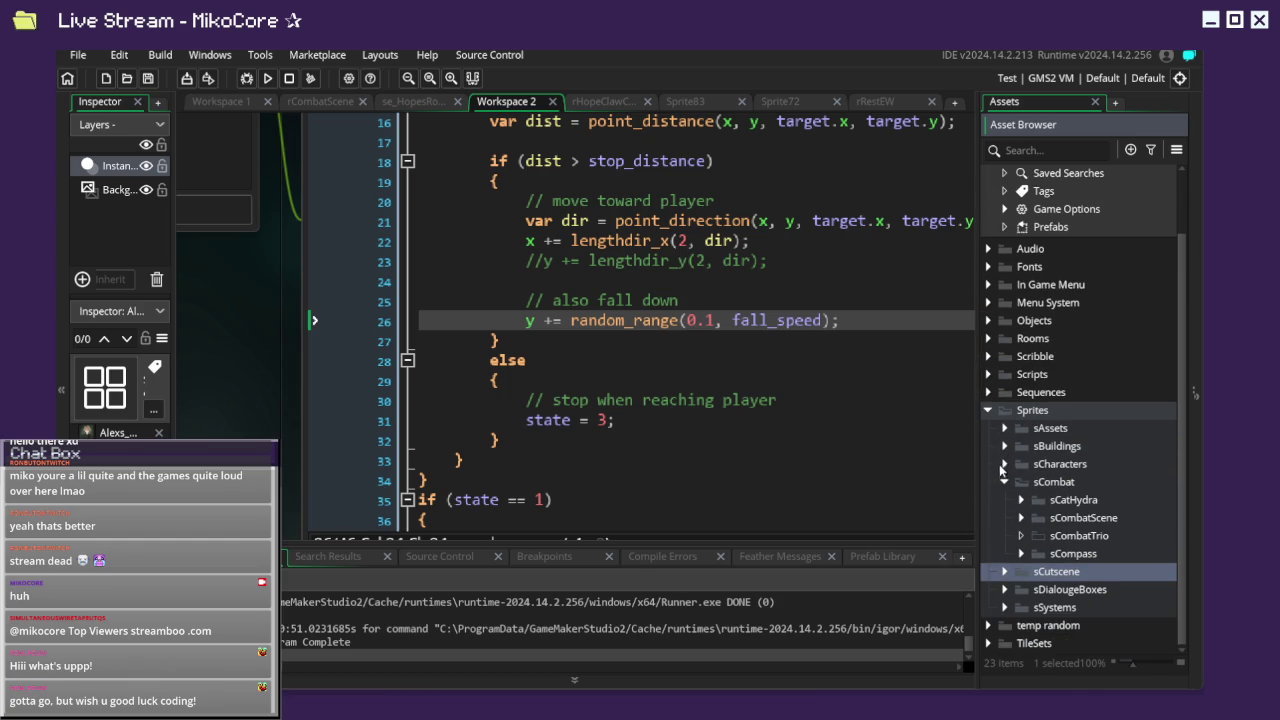
pyautogui.click(1004, 464)
pyautogui.click(1021, 500)
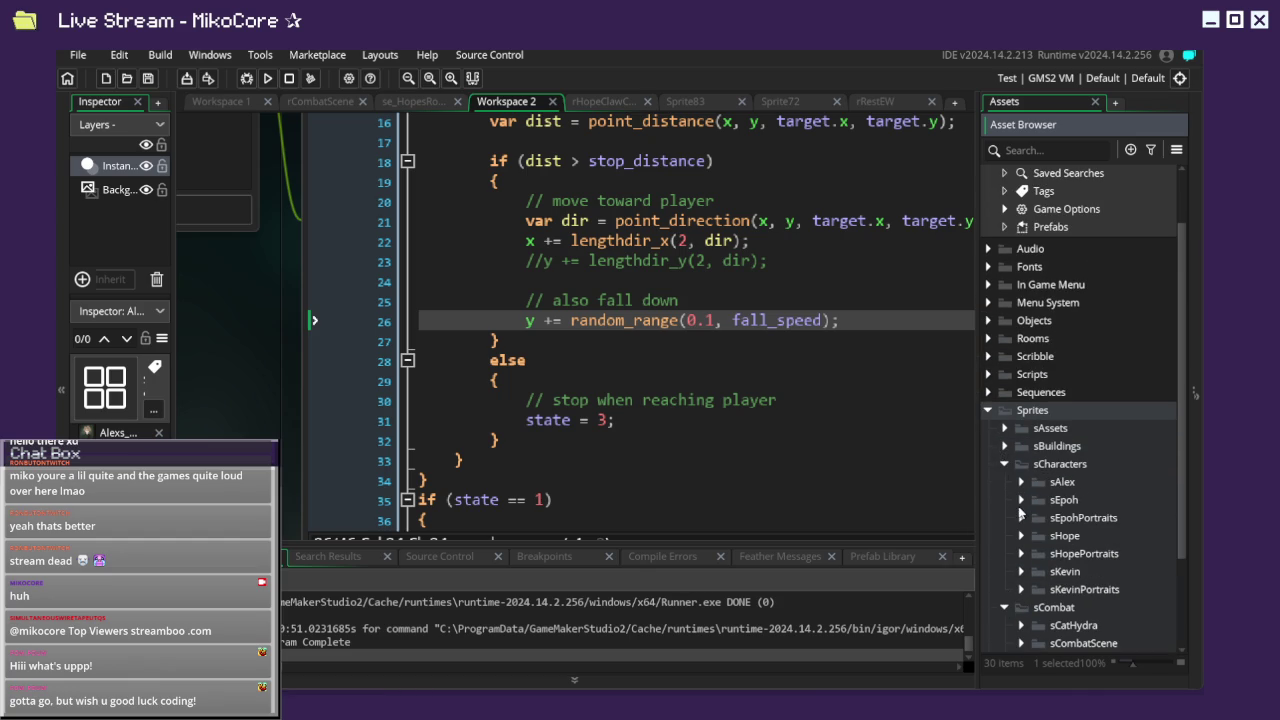
pyautogui.click(1004, 465)
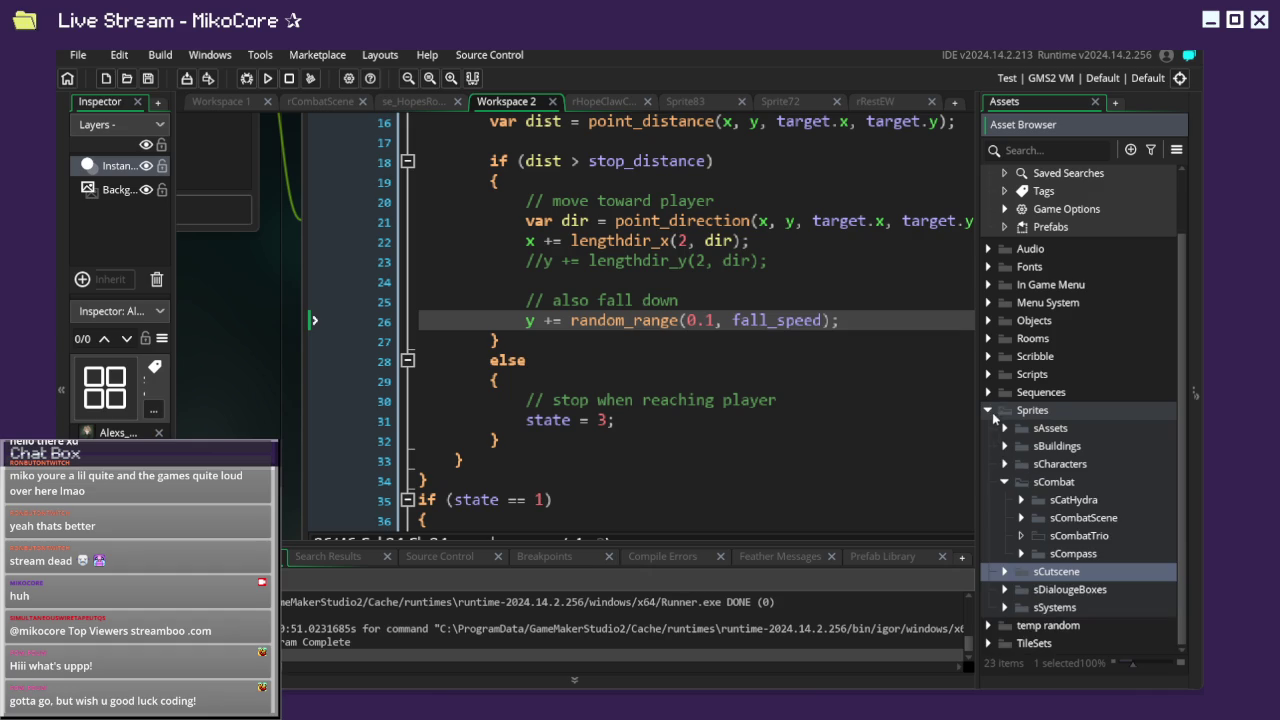
# Check the Sequences folder, then expand Scripts and its Dialogue Scripts subfolder.
pyautogui.click(989, 393)
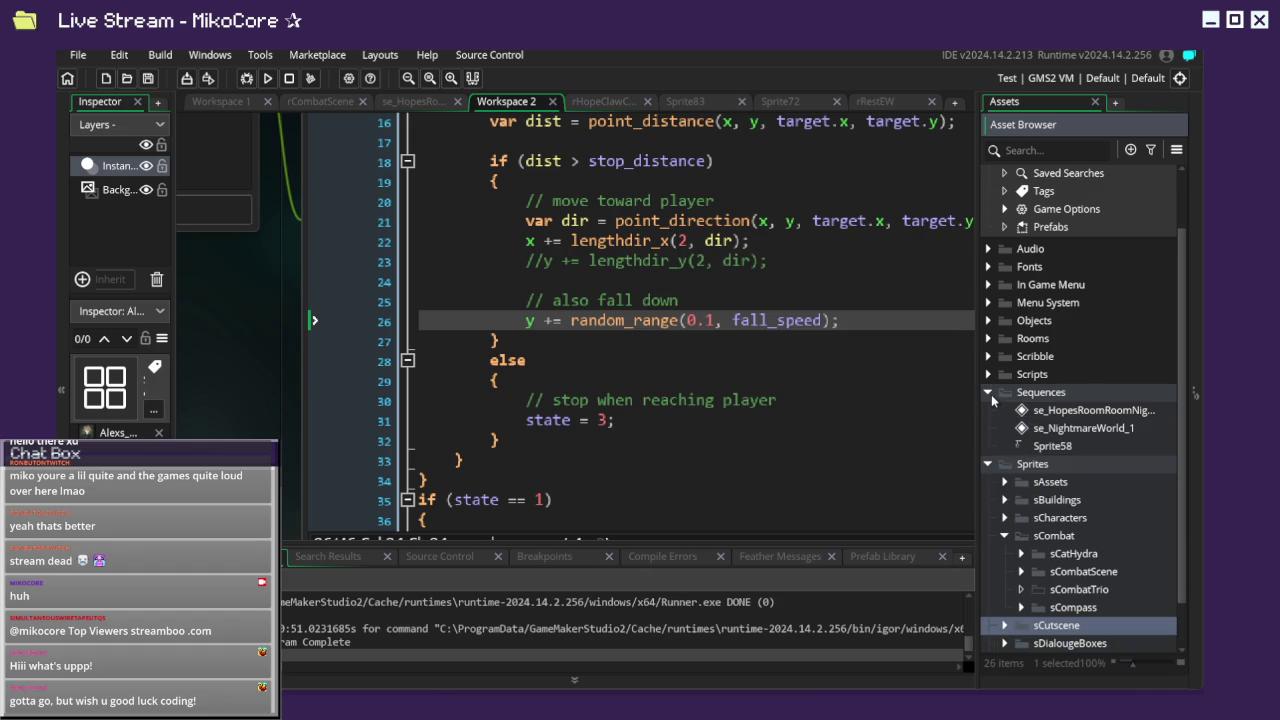
pyautogui.click(1036, 446)
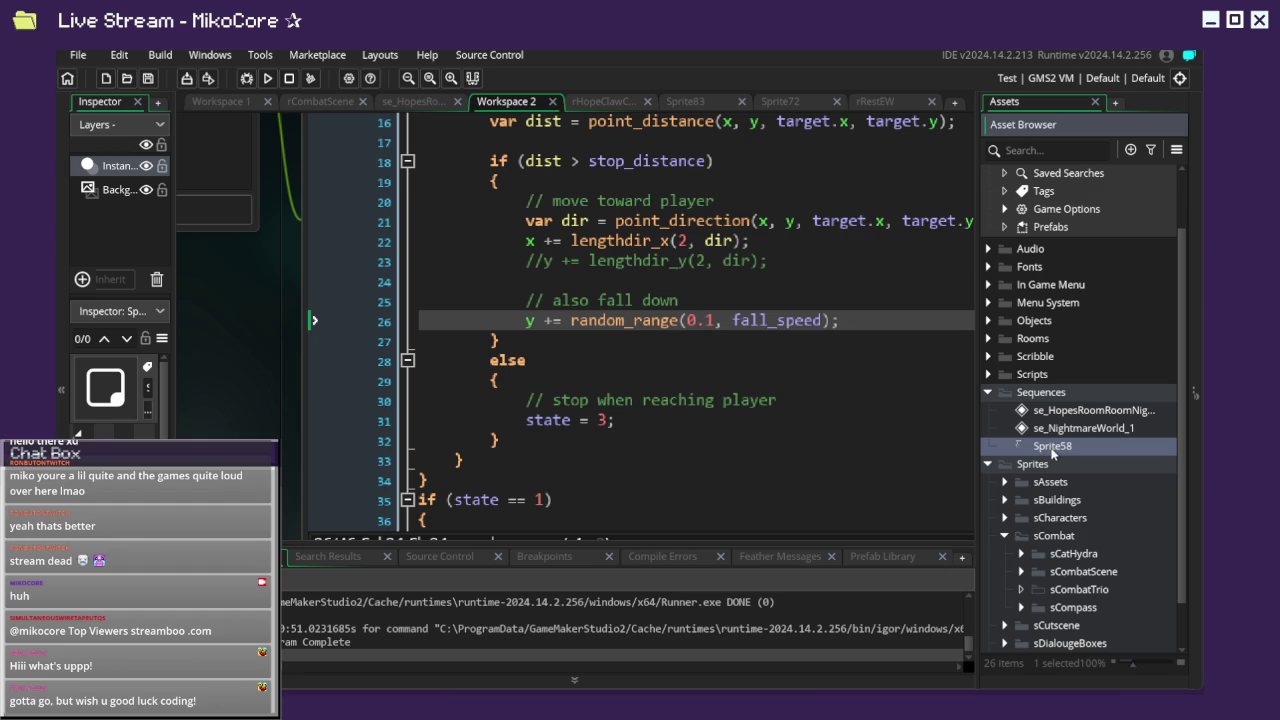
pyautogui.click(989, 393)
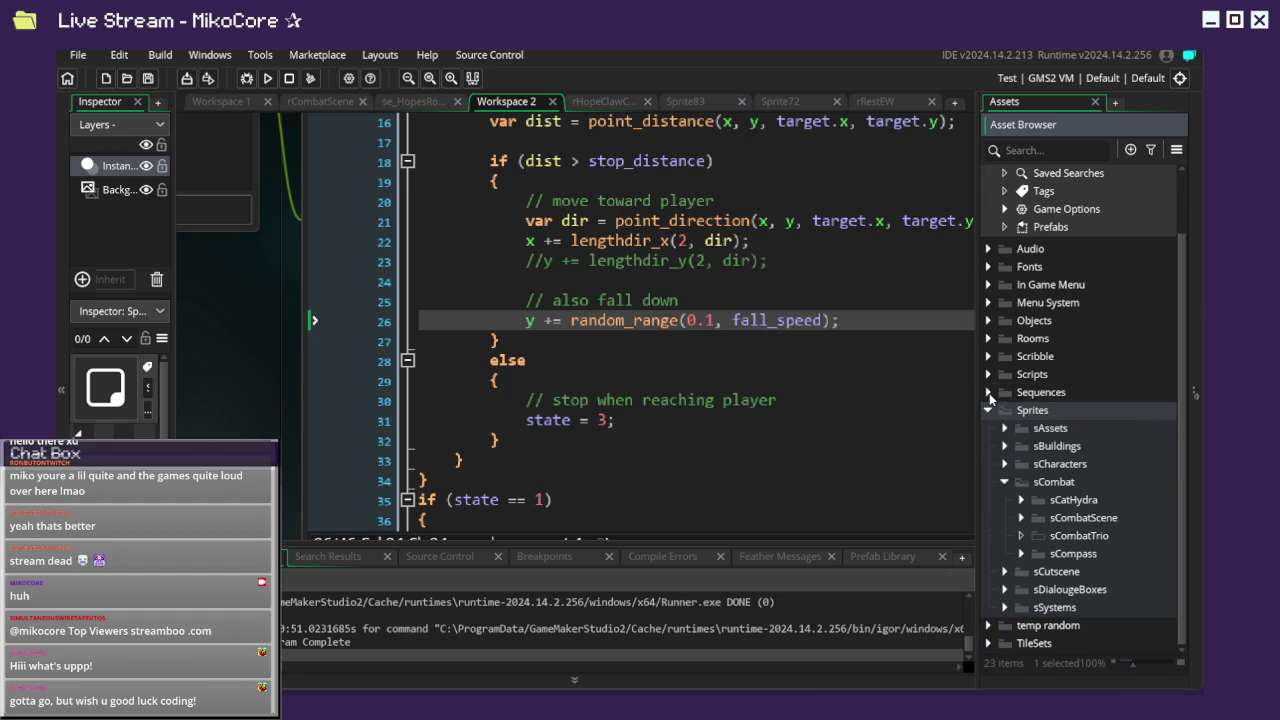
pyautogui.click(988, 374)
pyautogui.click(1005, 393)
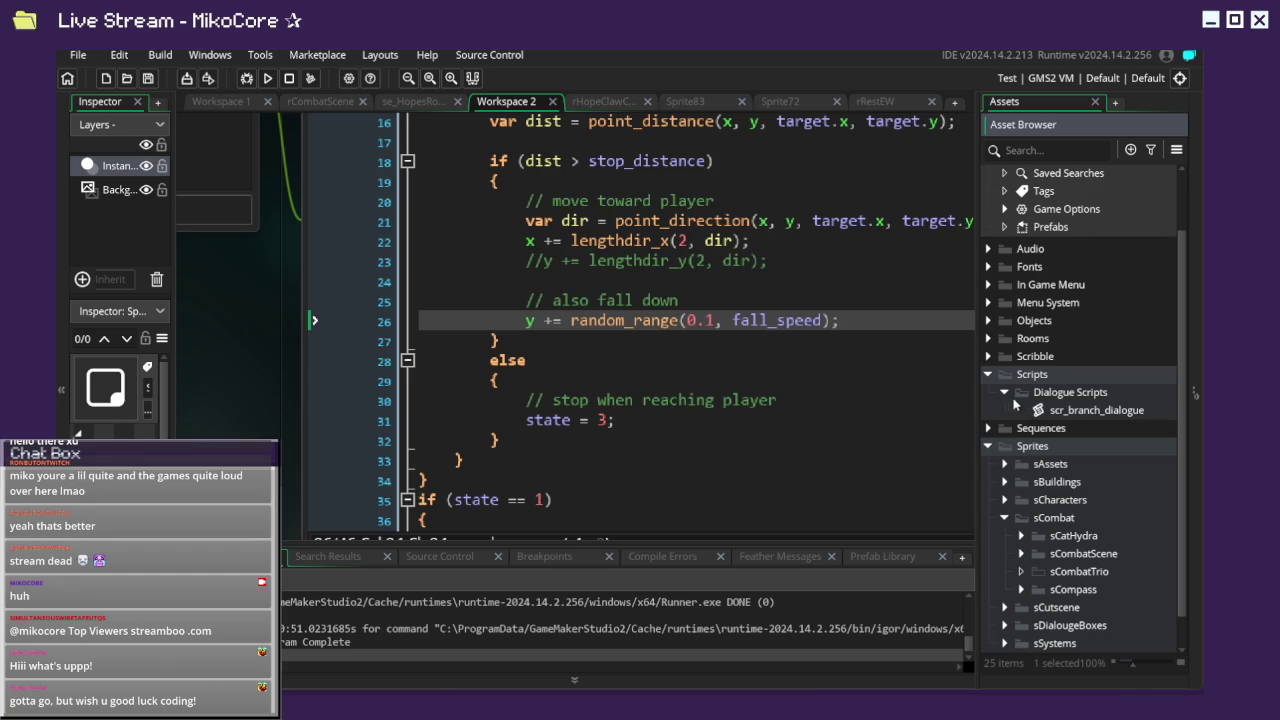
# Open scr_branch_dialogue in the code editor, then expand Scribble's Configuration folder.
pyautogui.doubleClick(1052, 418)
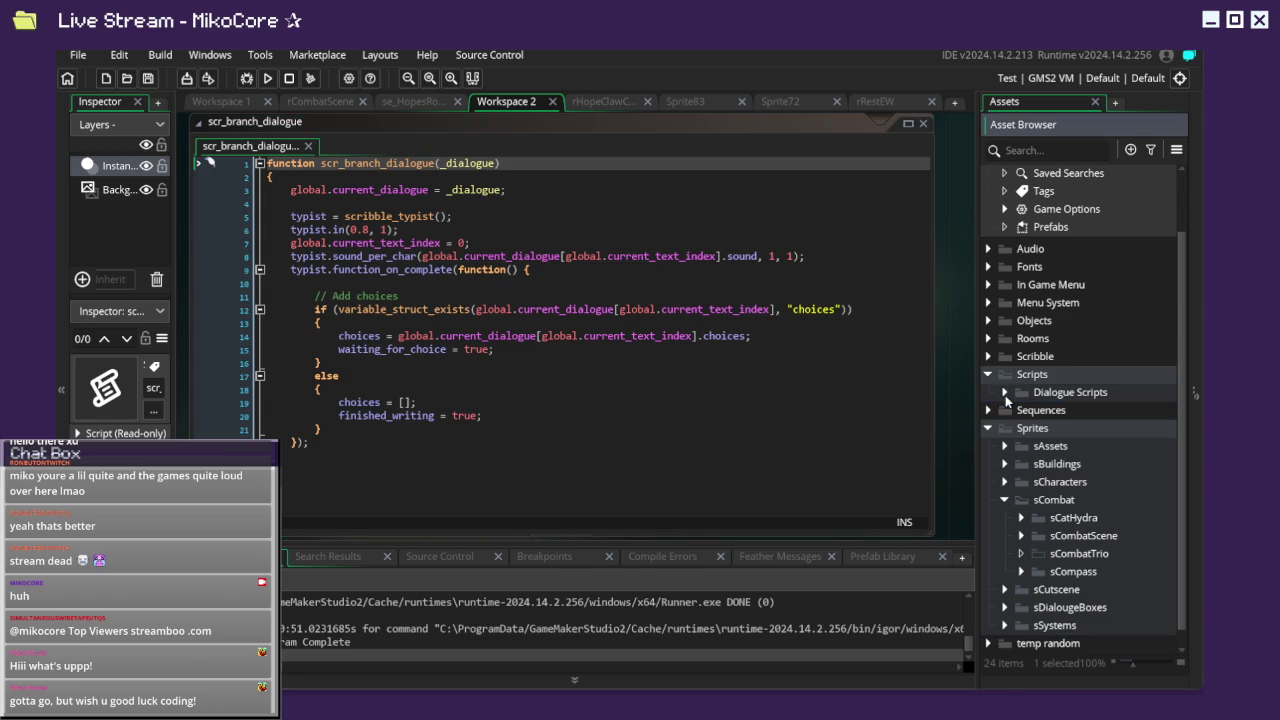
pyautogui.click(986, 377)
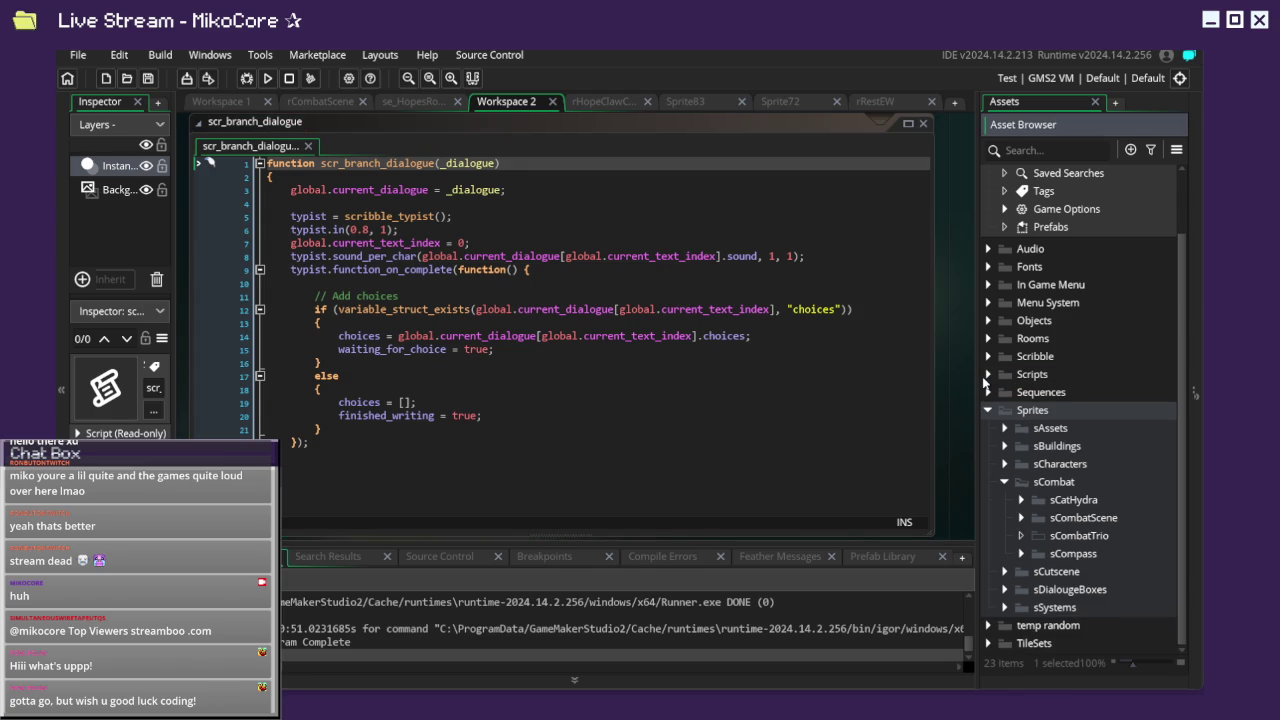
pyautogui.click(988, 357)
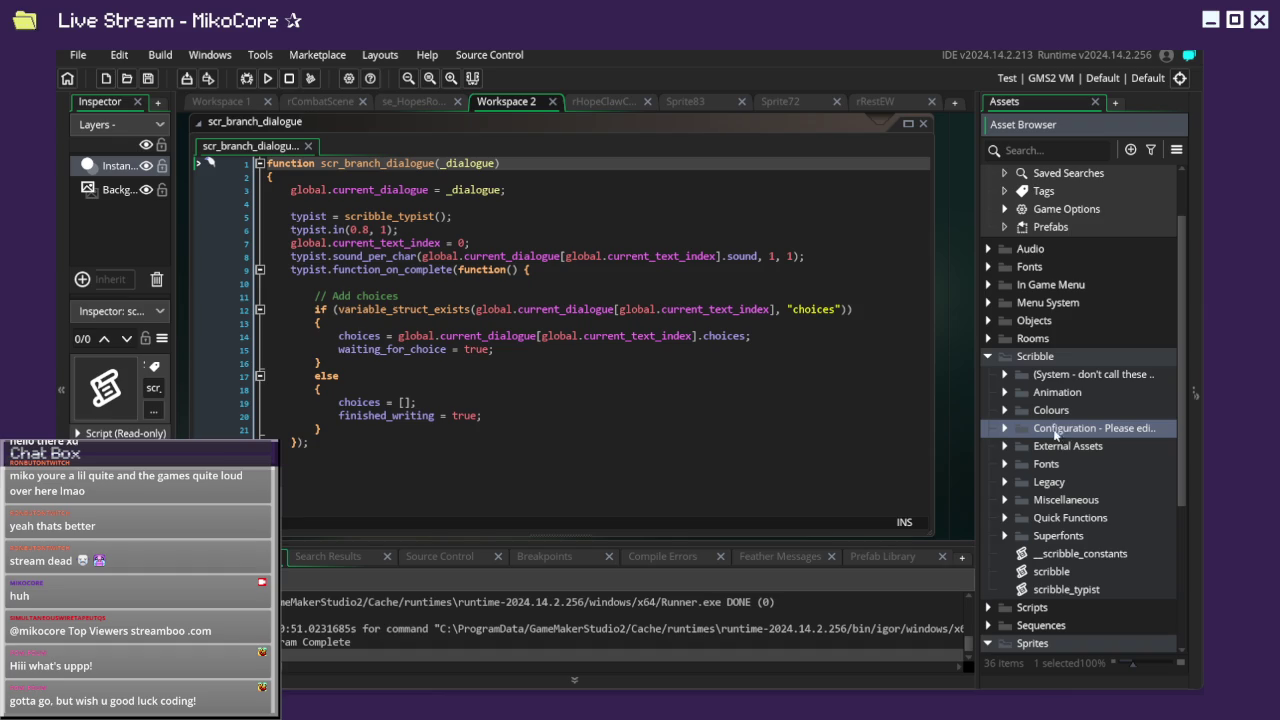
pyautogui.doubleClick(1108, 433)
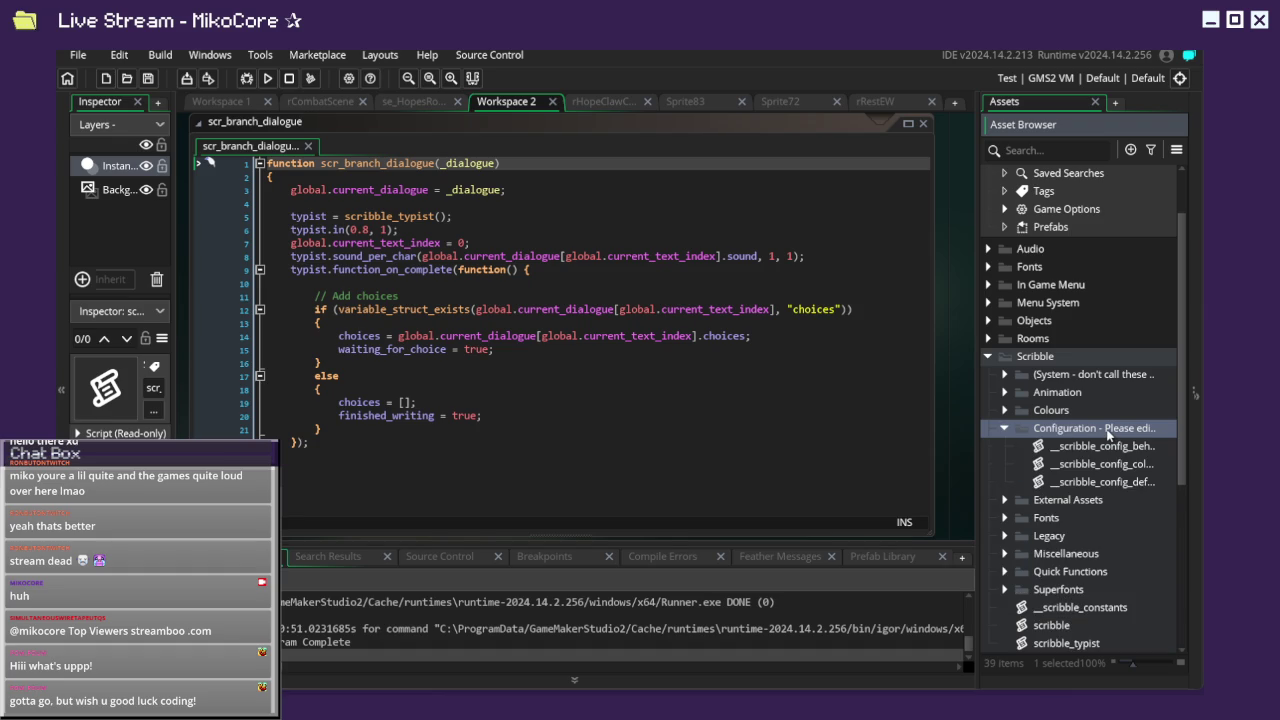
# Widen the Assets panel, scroll through __scribble_config_behaviours, then open __scribble_config_colours.
pyautogui.moveTo(978, 432)
pyautogui.mouseDown()
pyautogui.moveTo(803, 436)
pyautogui.moveTo(852, 440)
pyautogui.mouseUp()
pyautogui.doubleClick(933, 446)
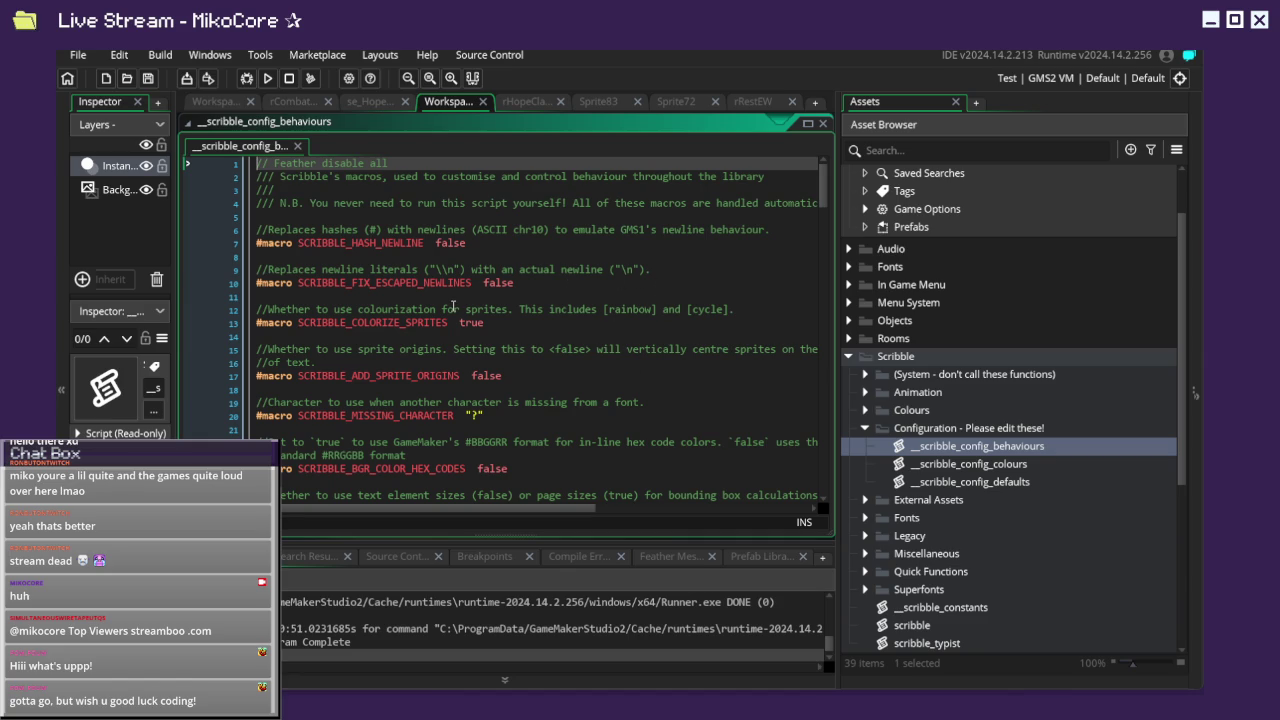
pyautogui.scroll(-3, 453, 306)
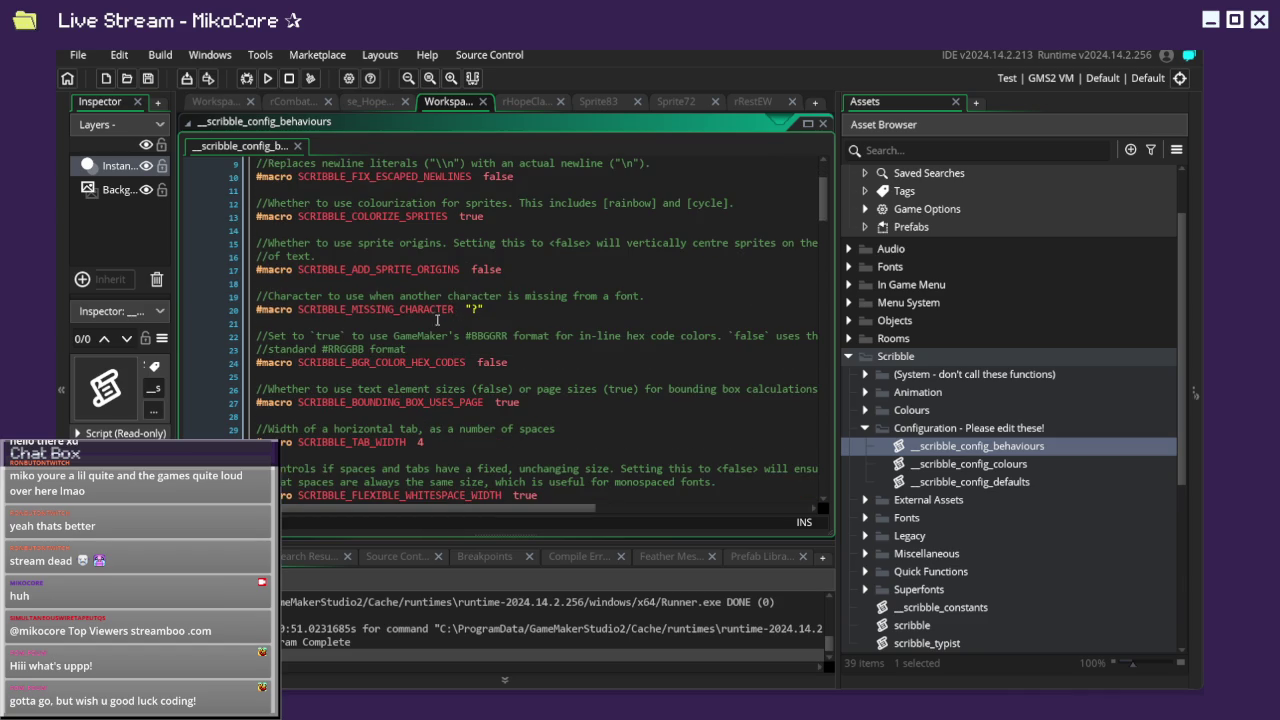
pyautogui.scroll(-1, 420, 327)
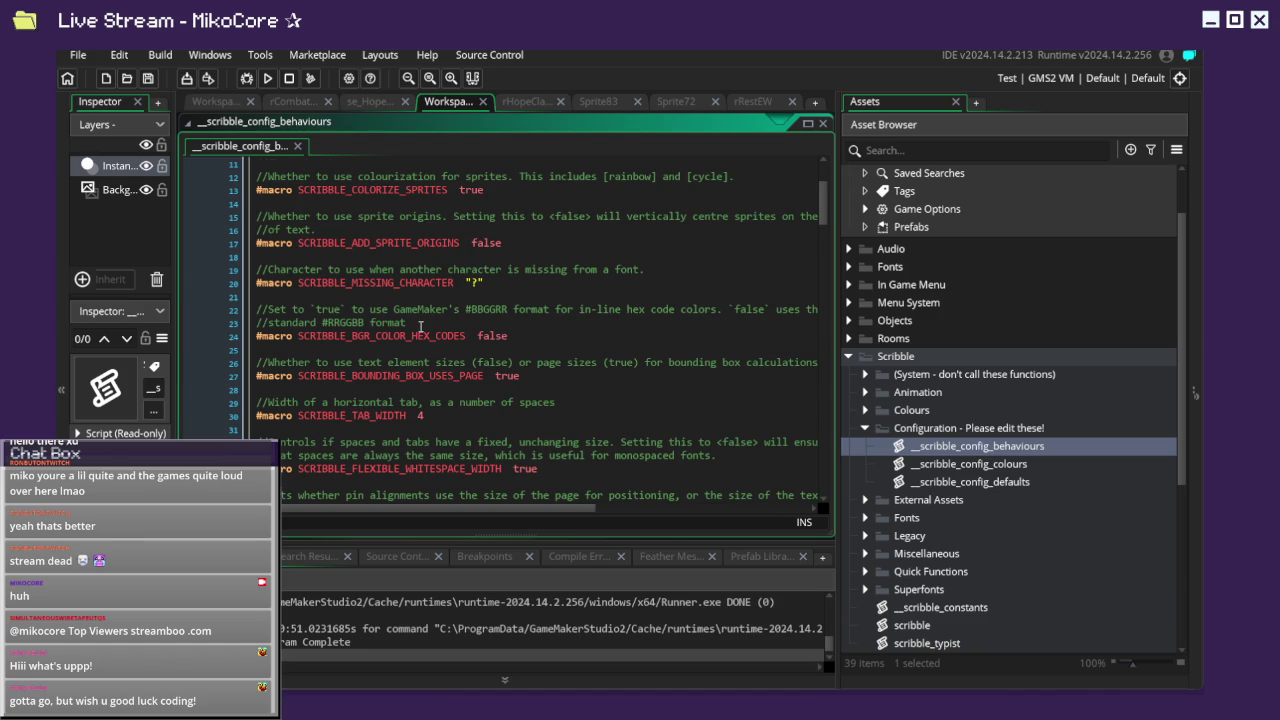
pyautogui.scroll(-4, 420, 327)
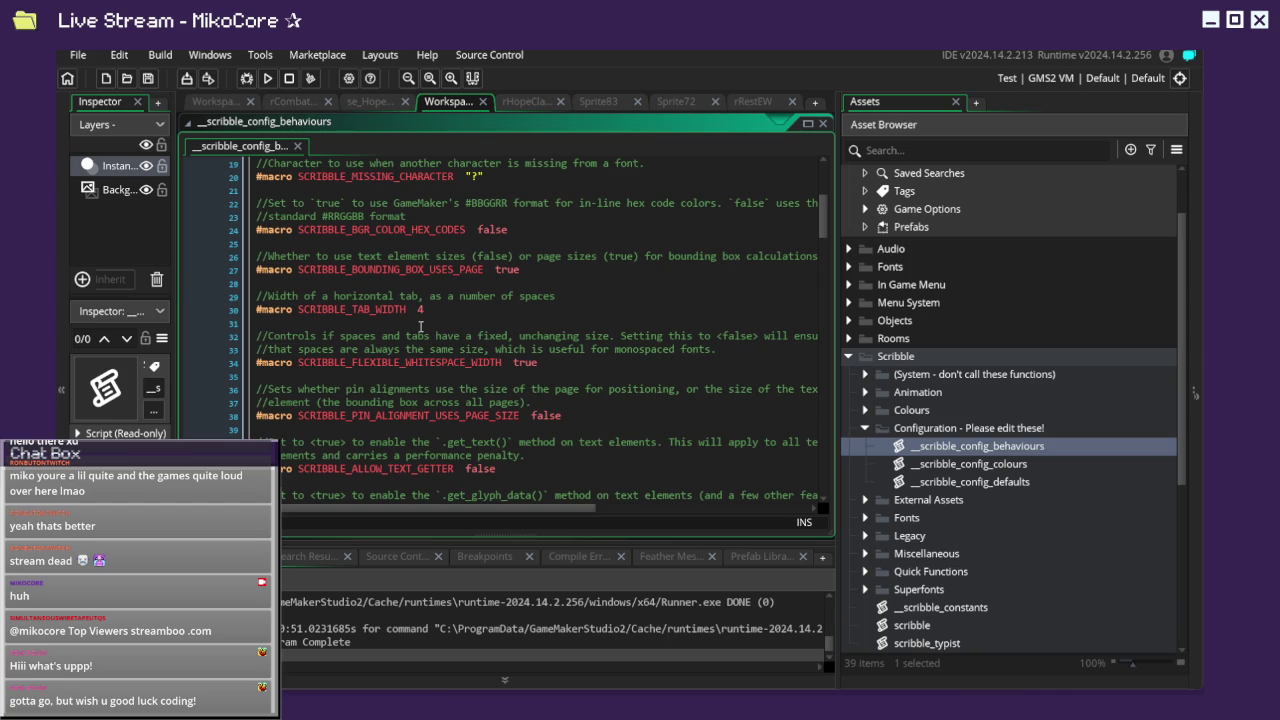
pyautogui.scroll(-1, 421, 327)
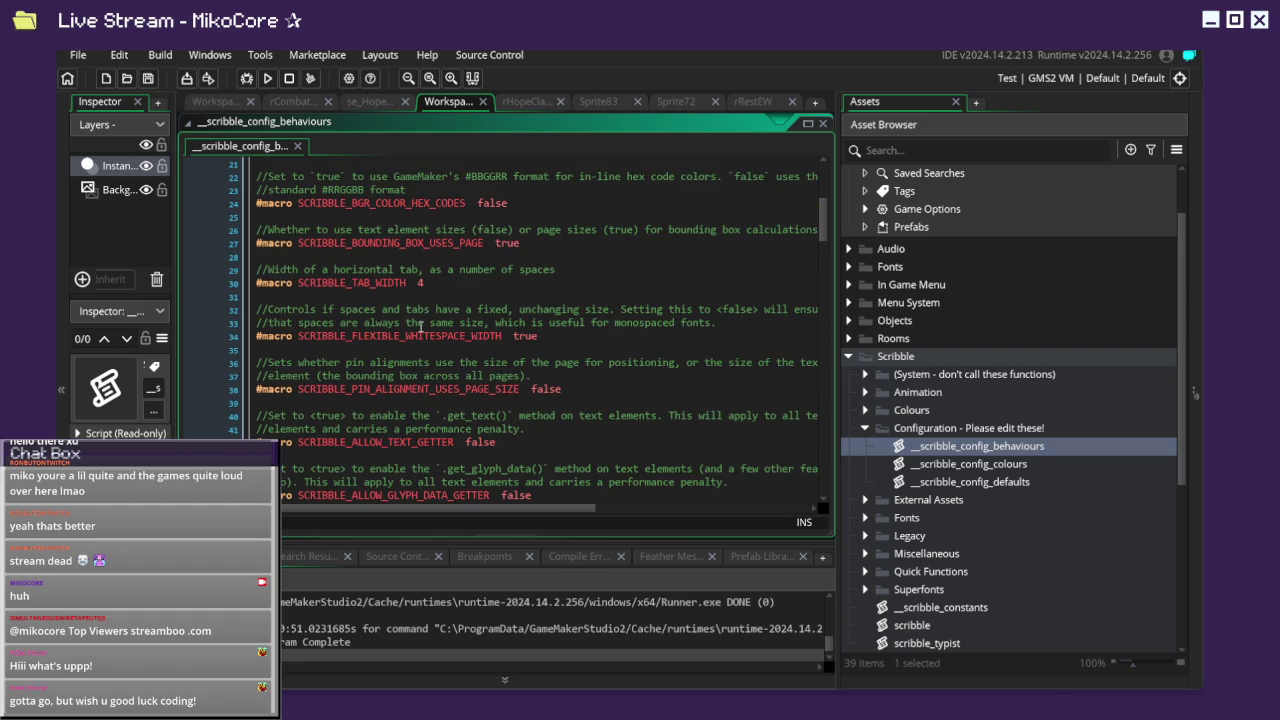
pyautogui.scroll(-6, 421, 327)
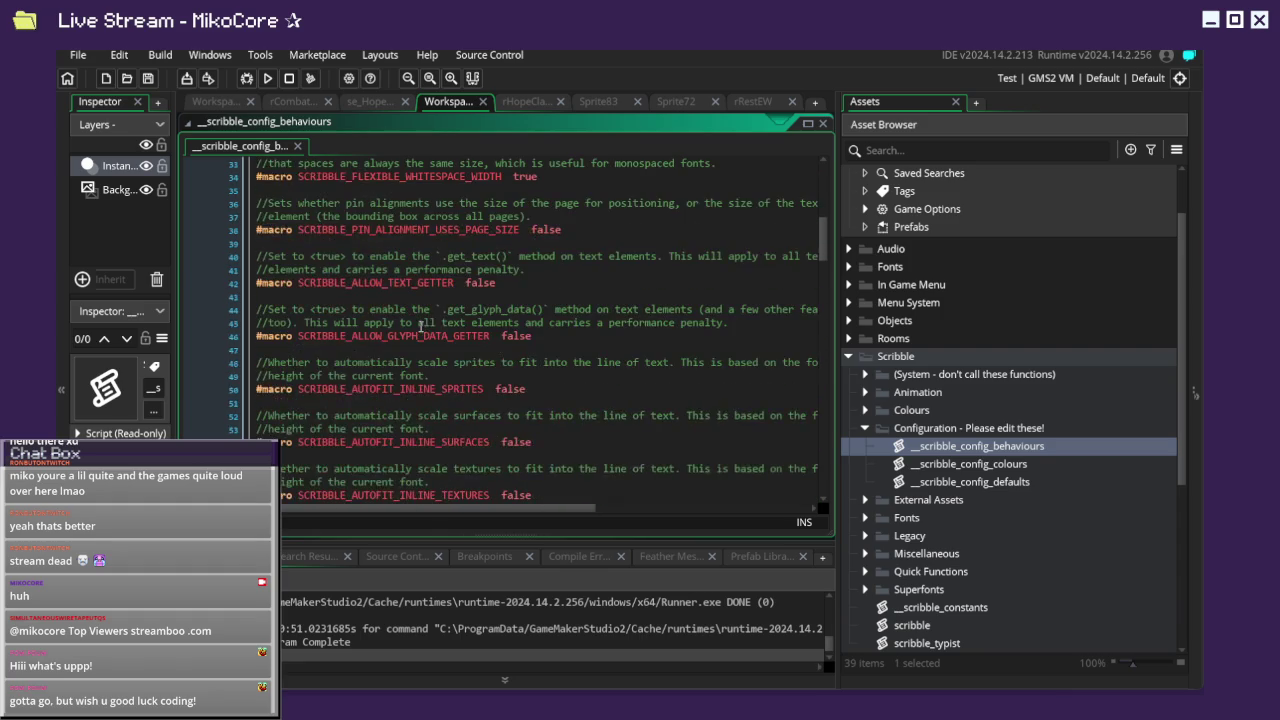
pyautogui.scroll(-8, 421, 327)
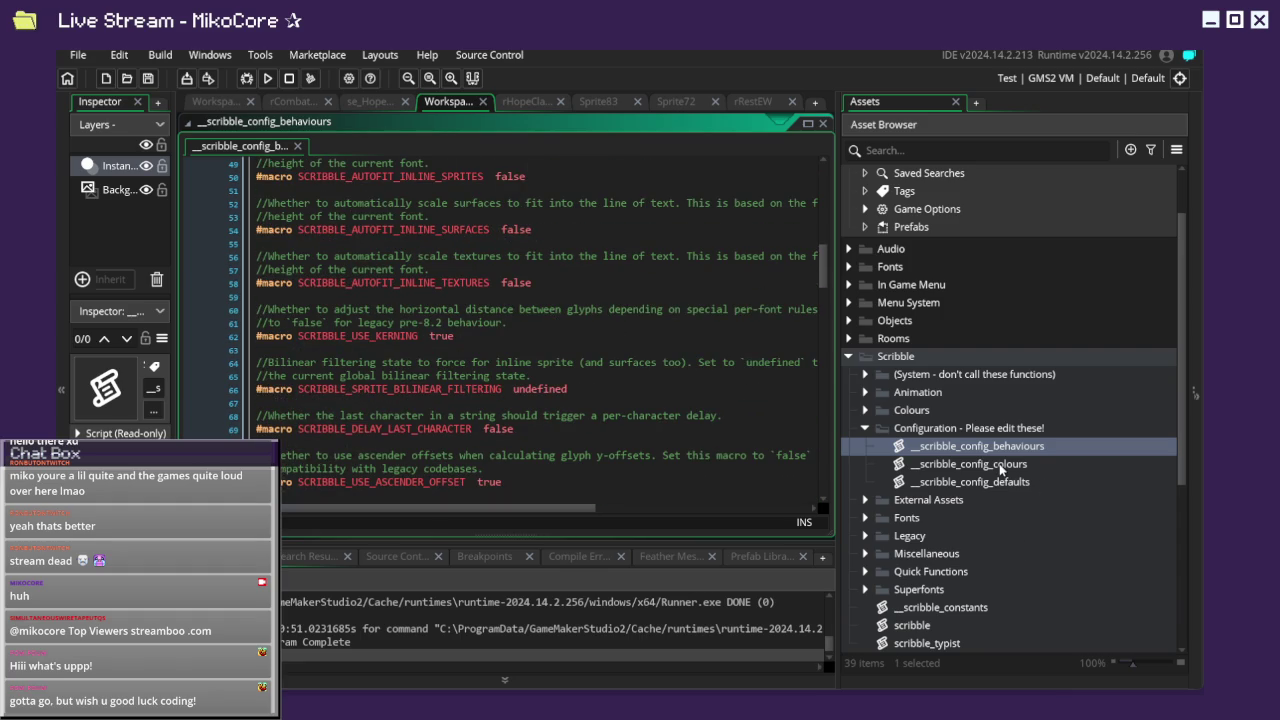
pyautogui.doubleClick(1000, 466)
pyautogui.scroll(-7, 468, 359)
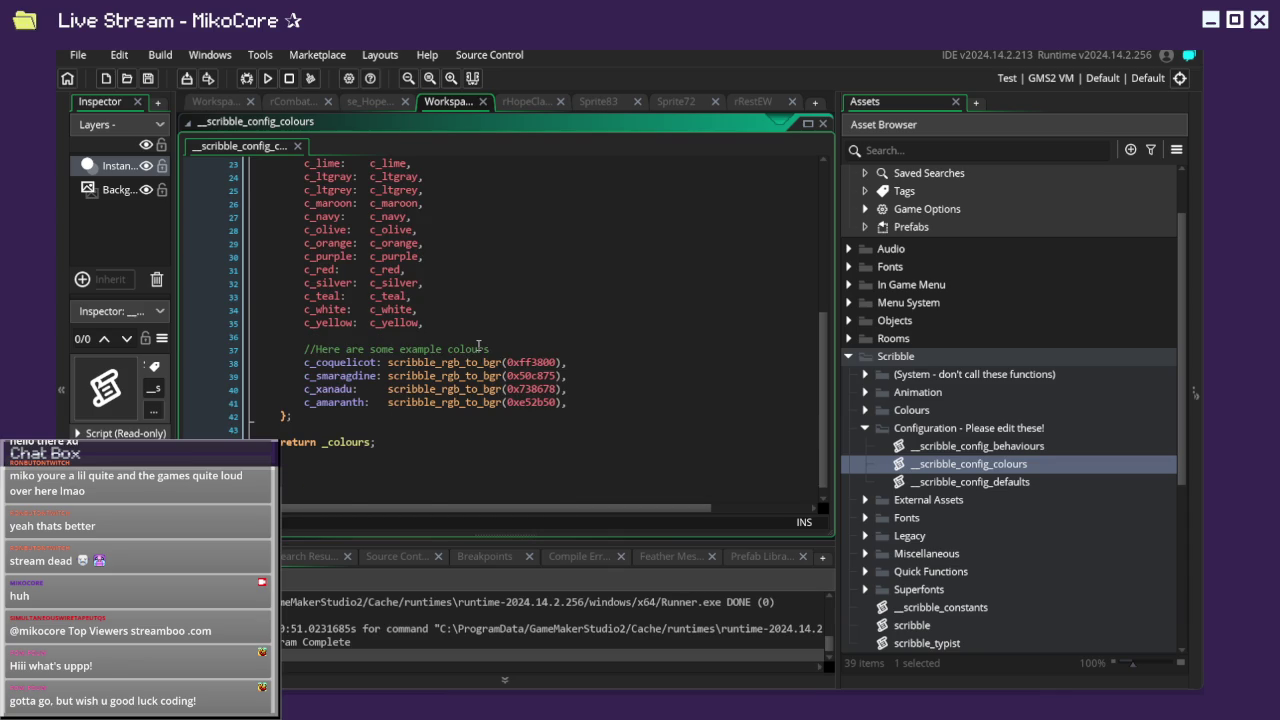
# Open the __scribble_config_defaults script and scroll through its settings.
pyautogui.scroll(5, 478, 345)
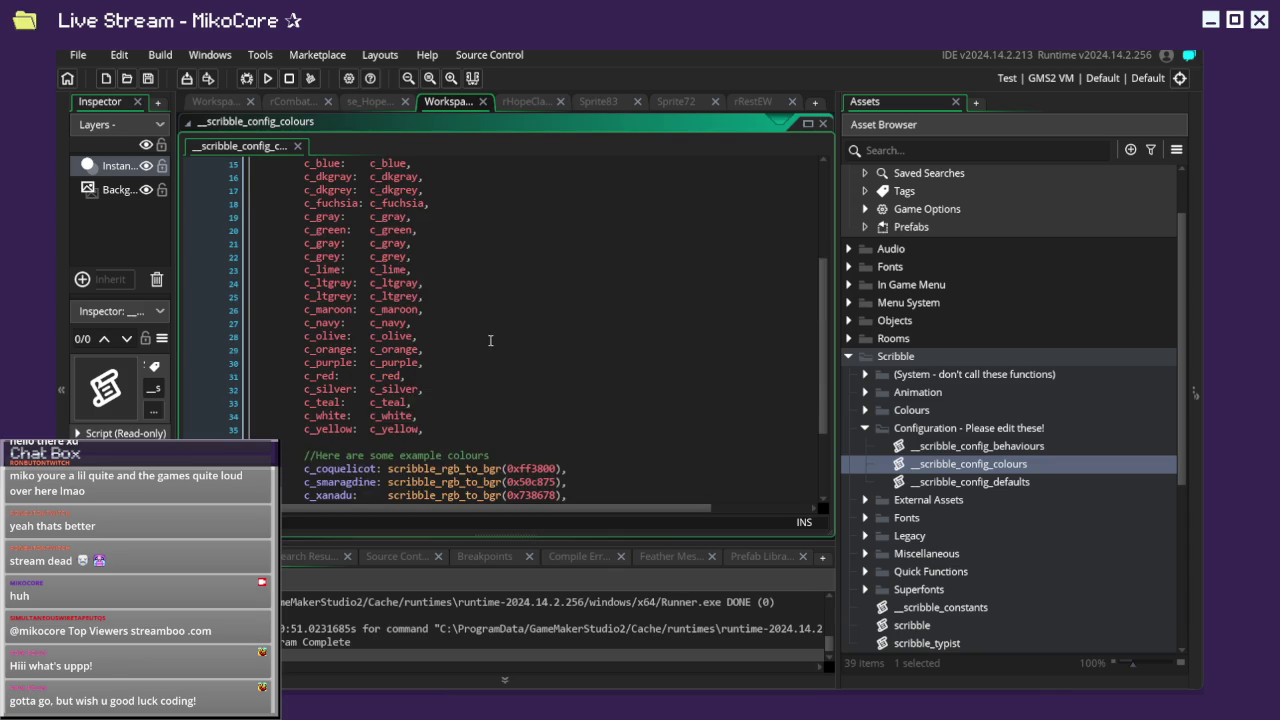
pyautogui.doubleClick(1012, 484)
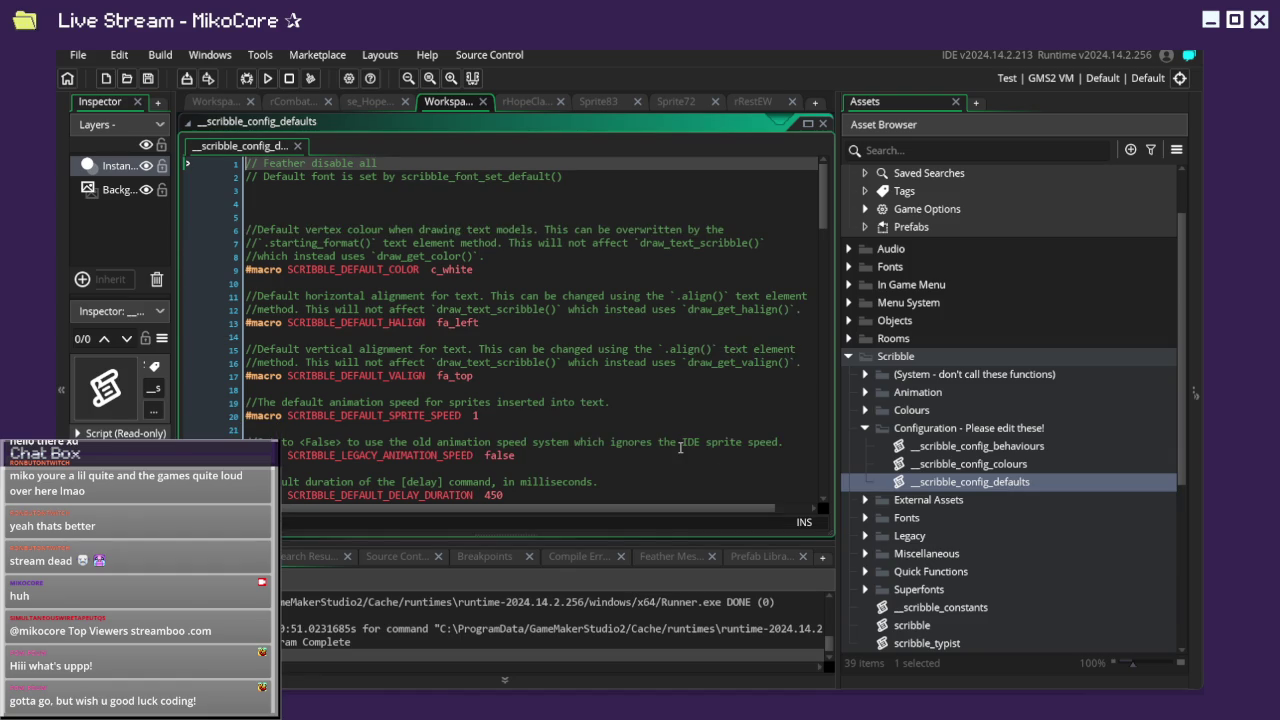
pyautogui.scroll(-7, 680, 447)
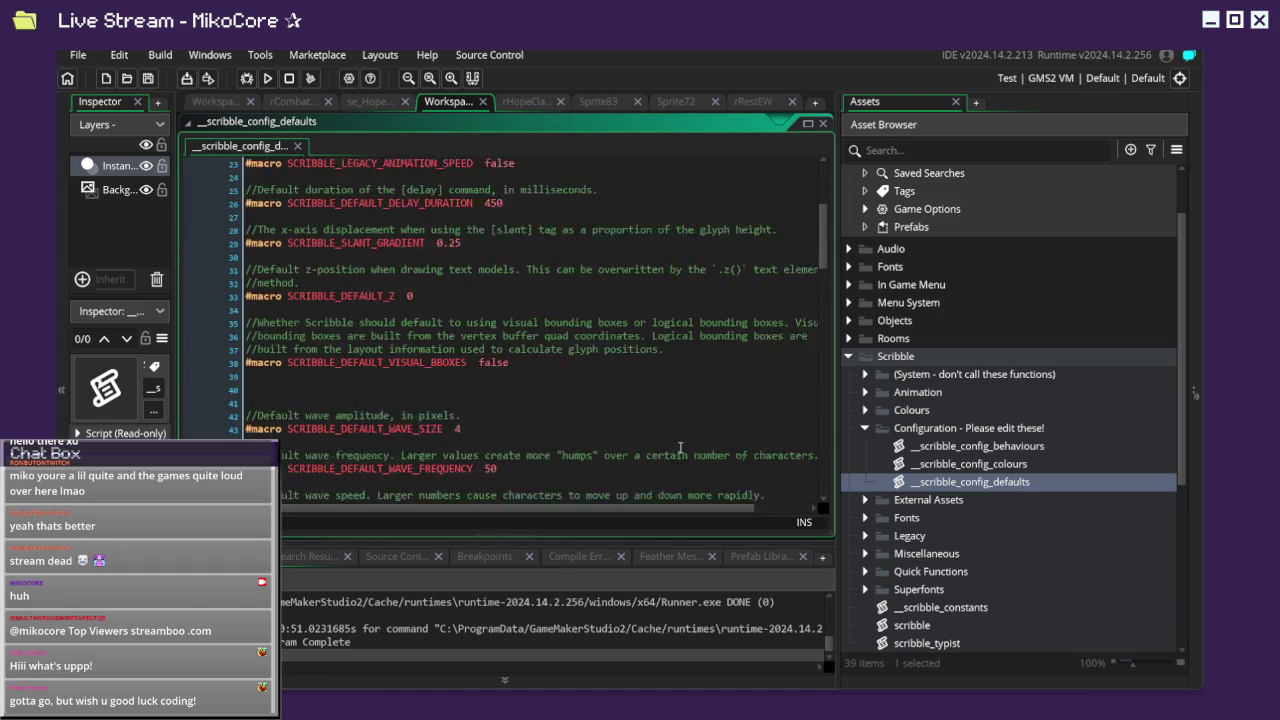
pyautogui.scroll(-20, 680, 447)
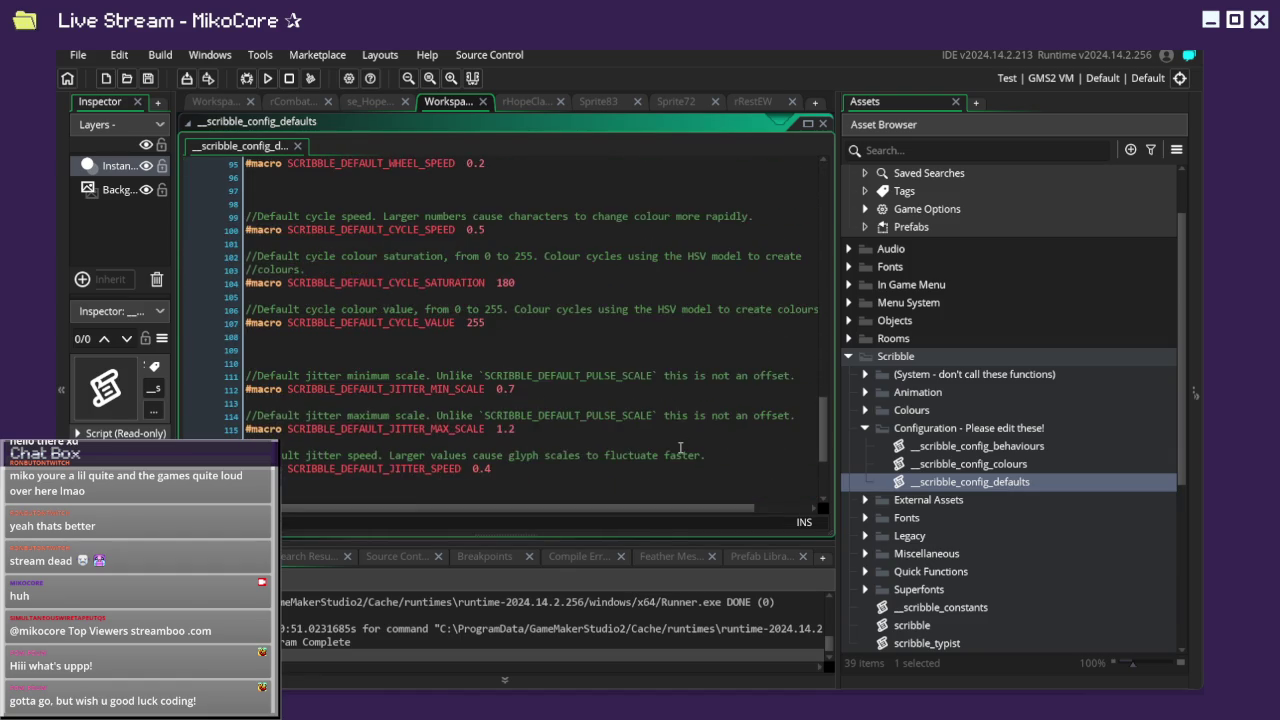
pyautogui.scroll(-4, 680, 447)
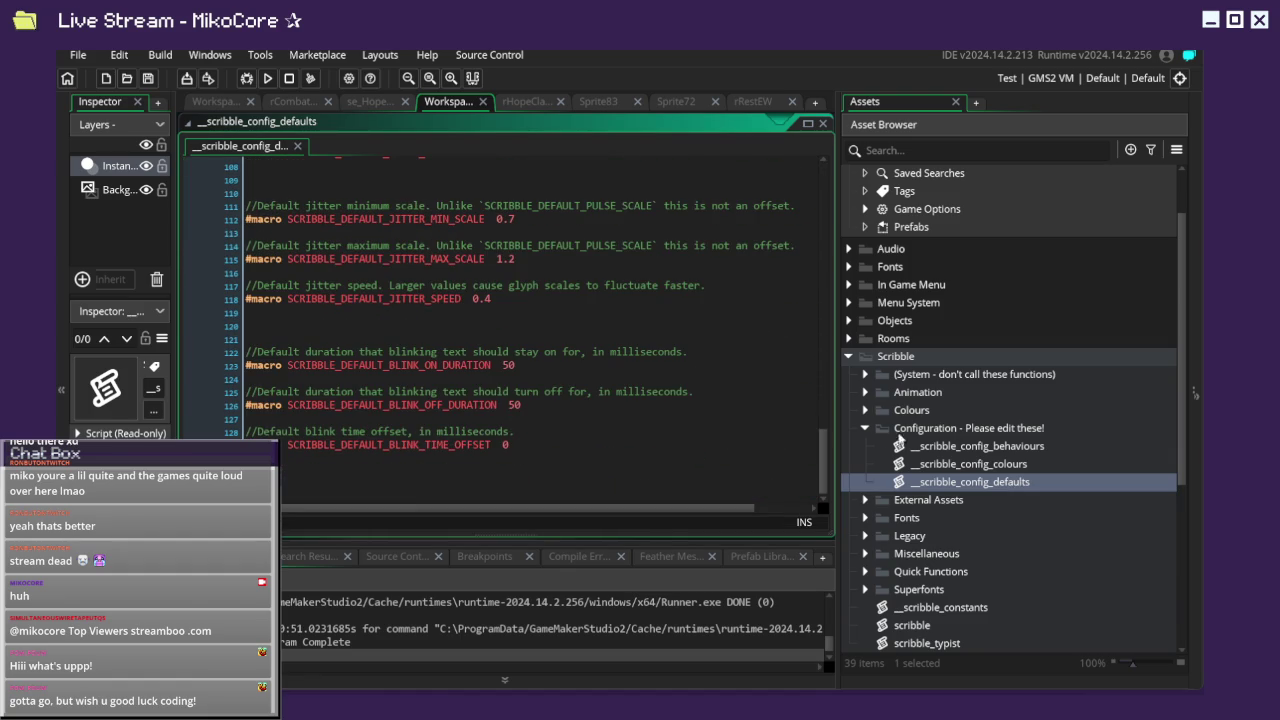
# Collapse Configuration, expand Animation, and open the scribble_anim_rainbow script.
pyautogui.click(864, 432)
pyautogui.click(864, 394)
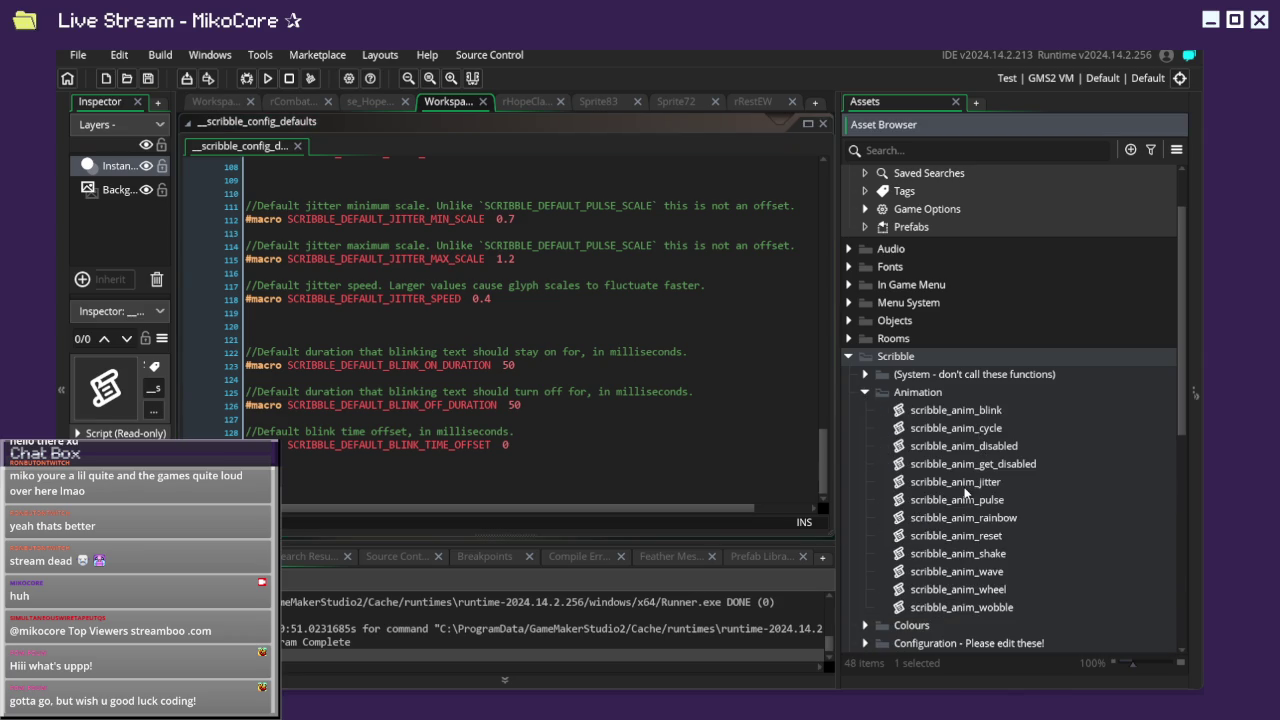
pyautogui.click(975, 520)
pyautogui.doubleClick(974, 522)
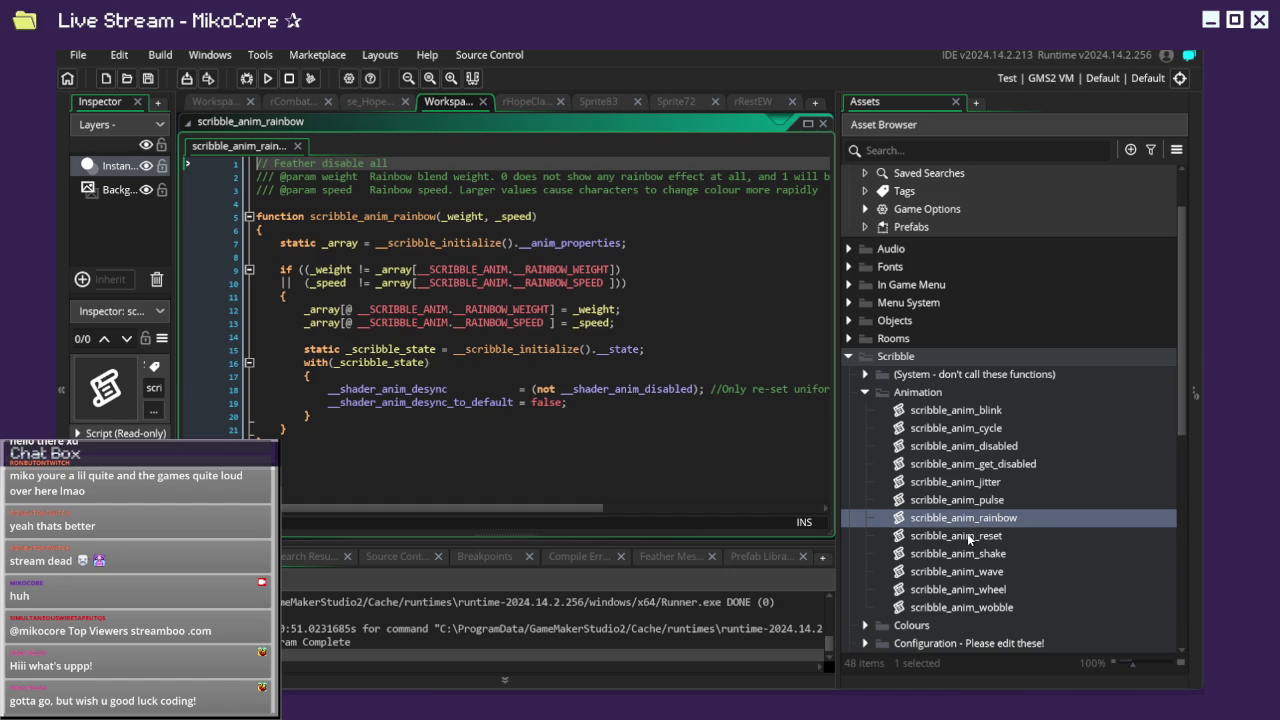
# Open the scribble_anim_reset, scribble_anim_wave and scribble_anim_wobble scripts in turn.
pyautogui.doubleClick(968, 538)
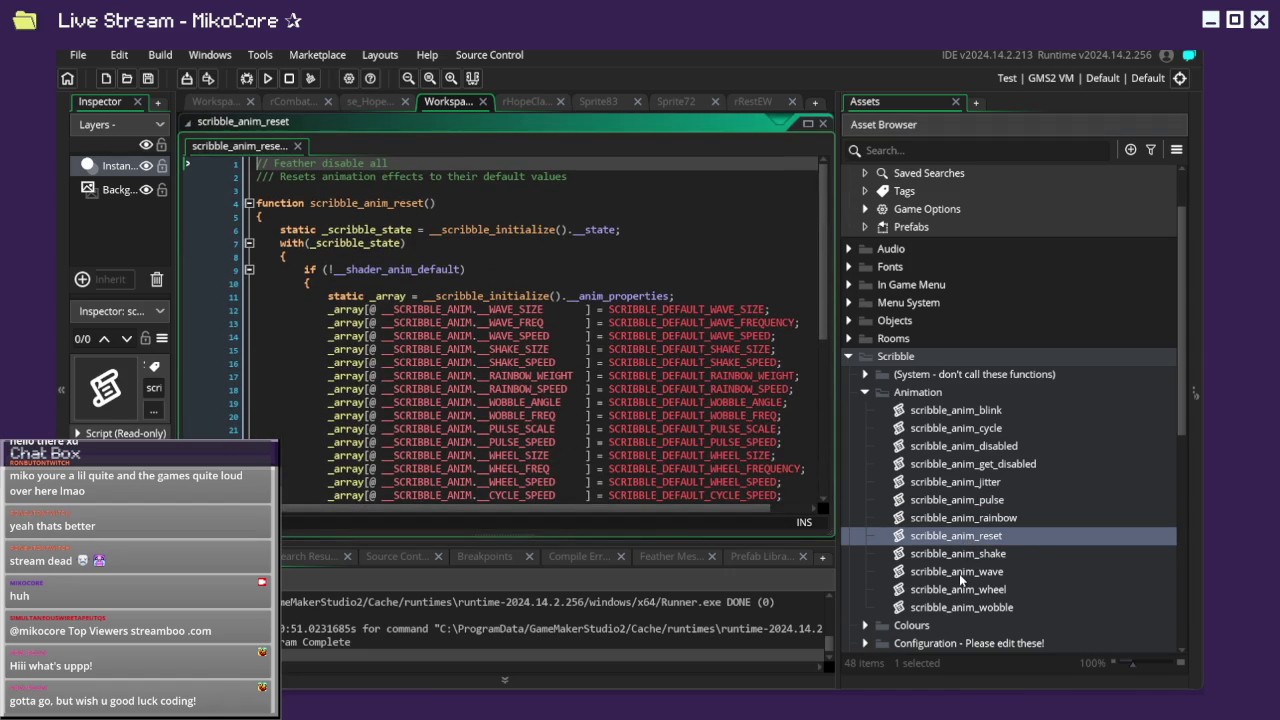
pyautogui.doubleClick(959, 573)
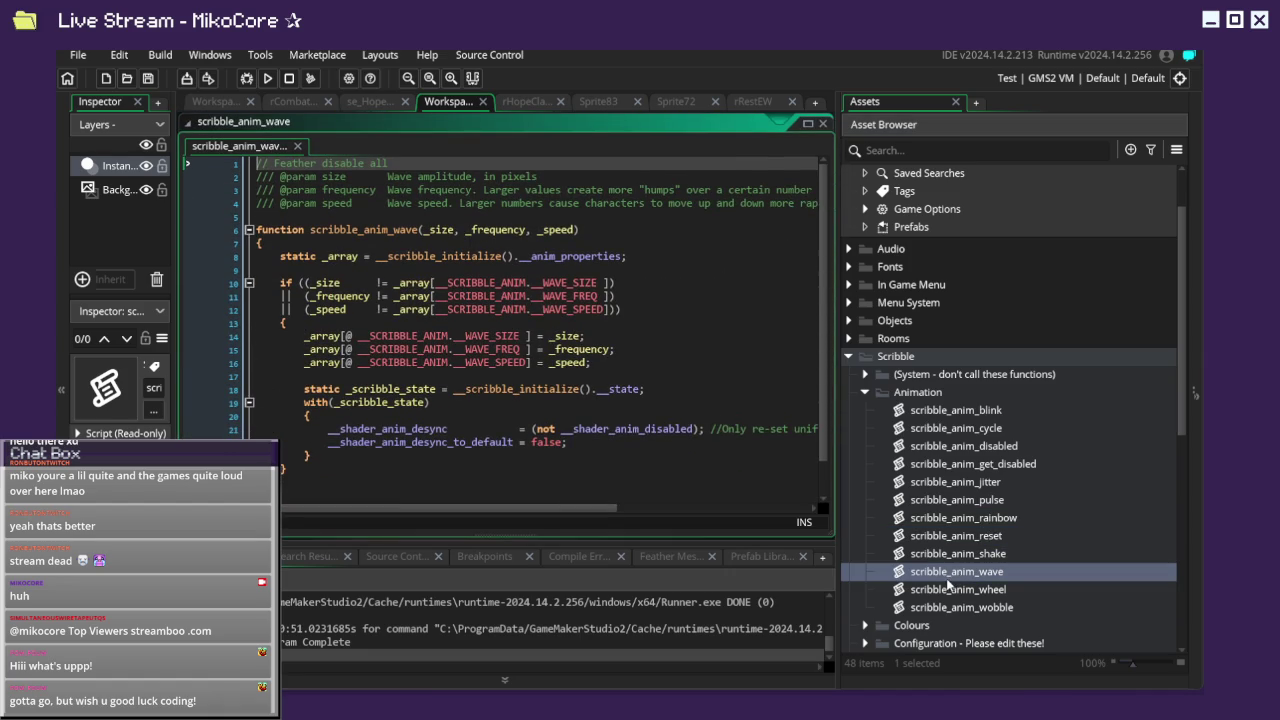
pyautogui.doubleClick(949, 607)
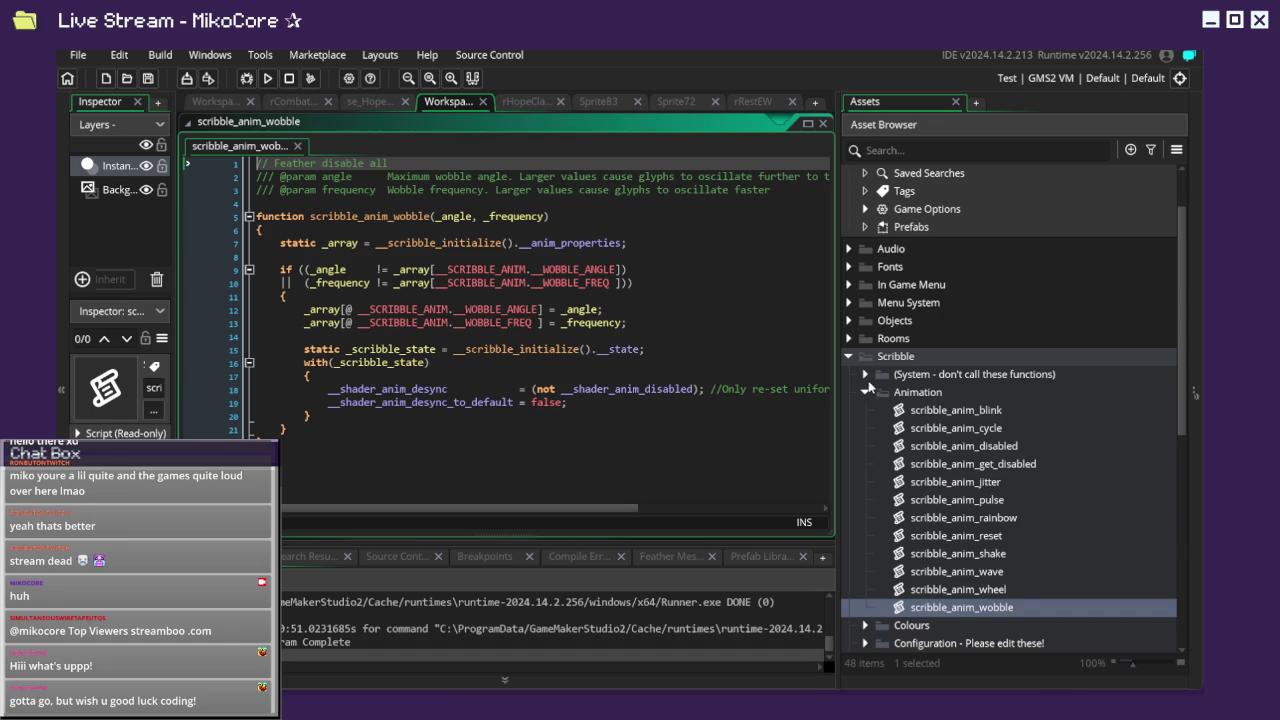
# Expand and collapse the Scribble System, Animation and Fonts folders.
pyautogui.click(866, 376)
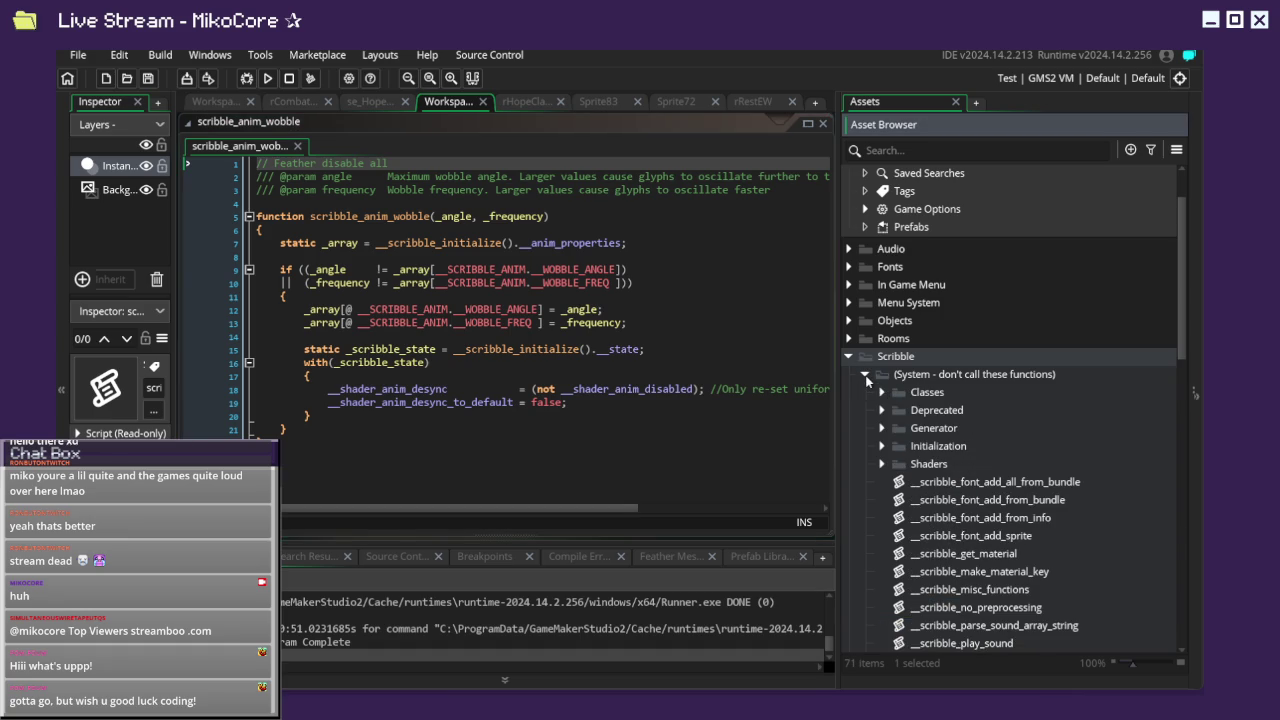
pyautogui.click(866, 375)
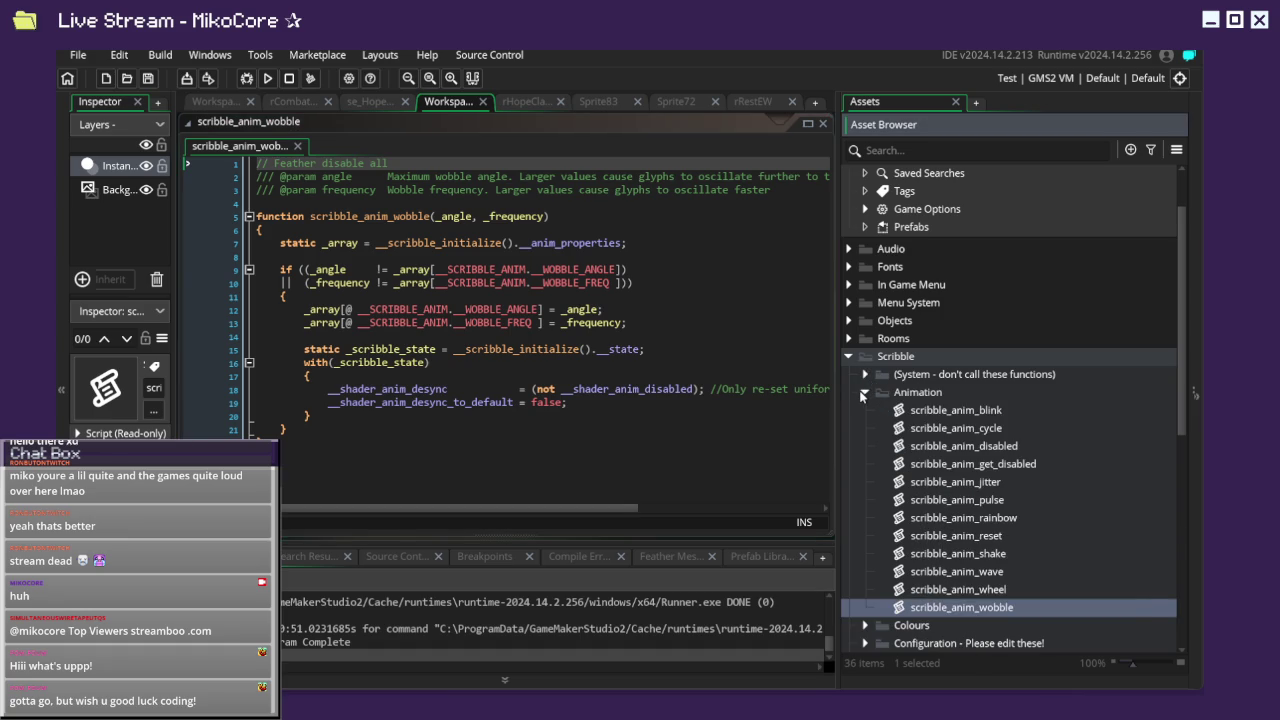
pyautogui.click(864, 393)
pyautogui.click(865, 465)
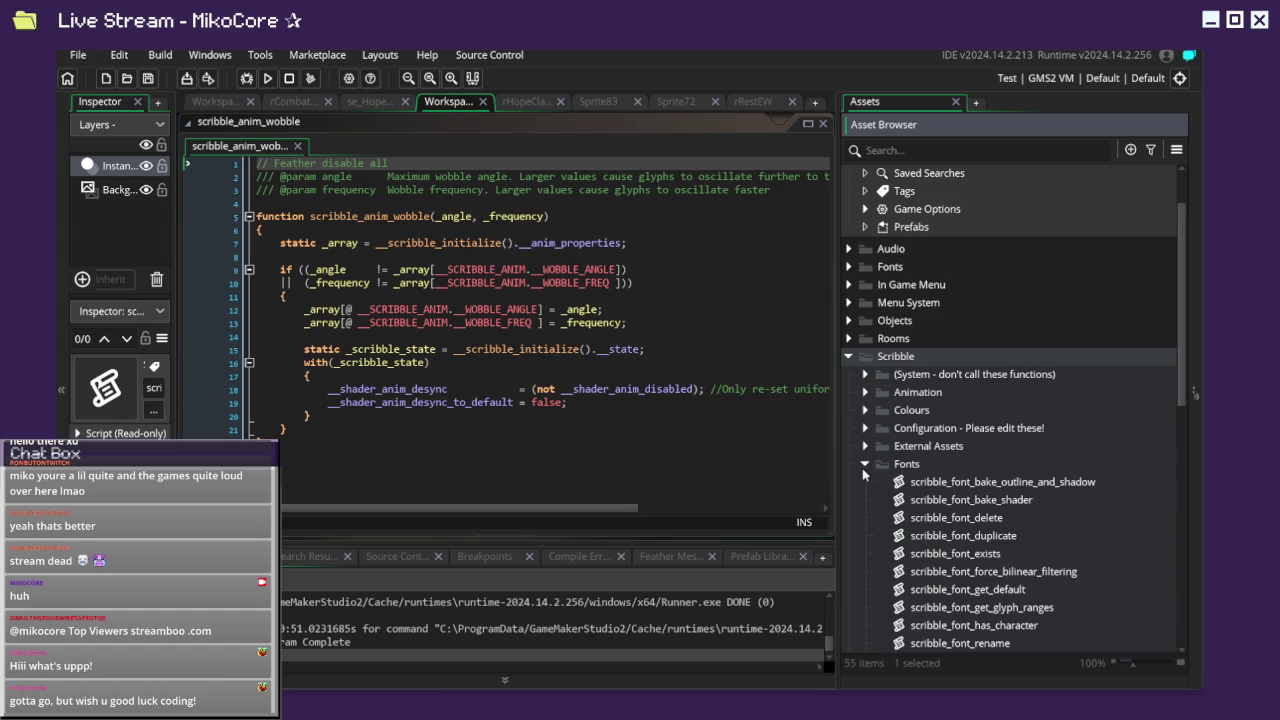
pyautogui.click(864, 465)
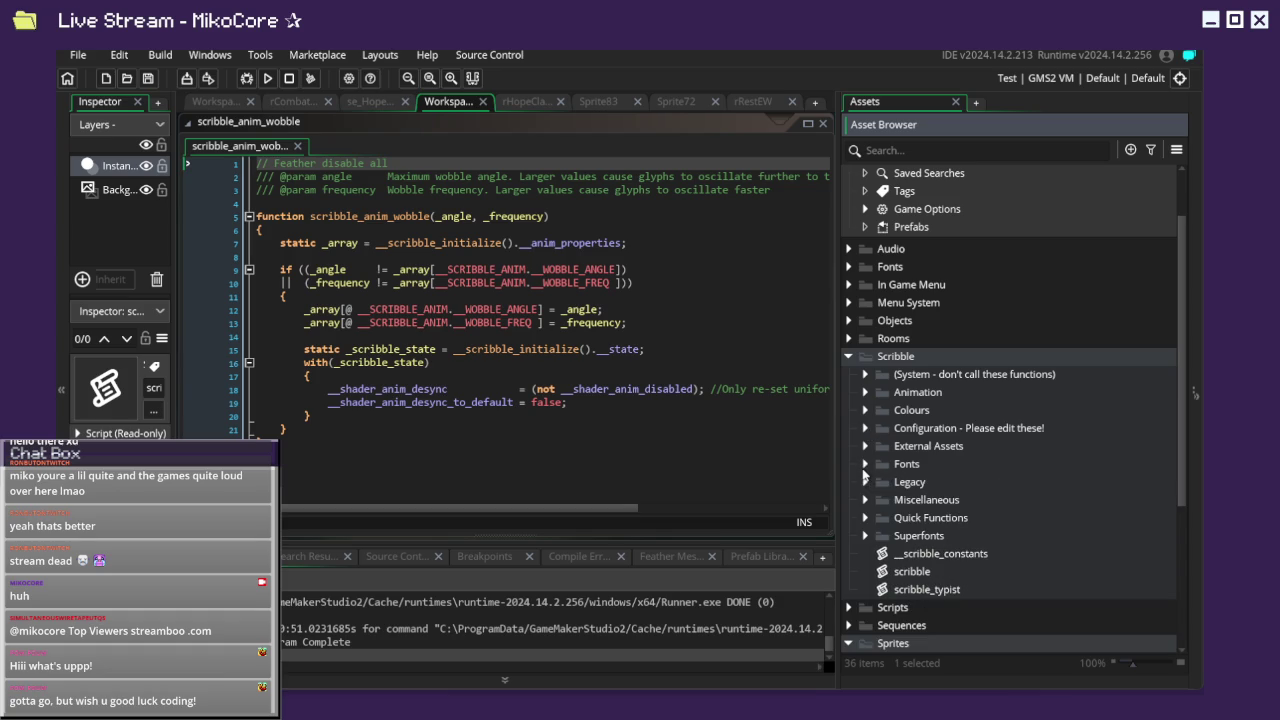
# Drag otempcatsoundplayer from rCutscene into the Audio folder and open ob_sequencestarter.
pyautogui.click(865, 500)
pyautogui.click(864, 500)
pyautogui.click(850, 358)
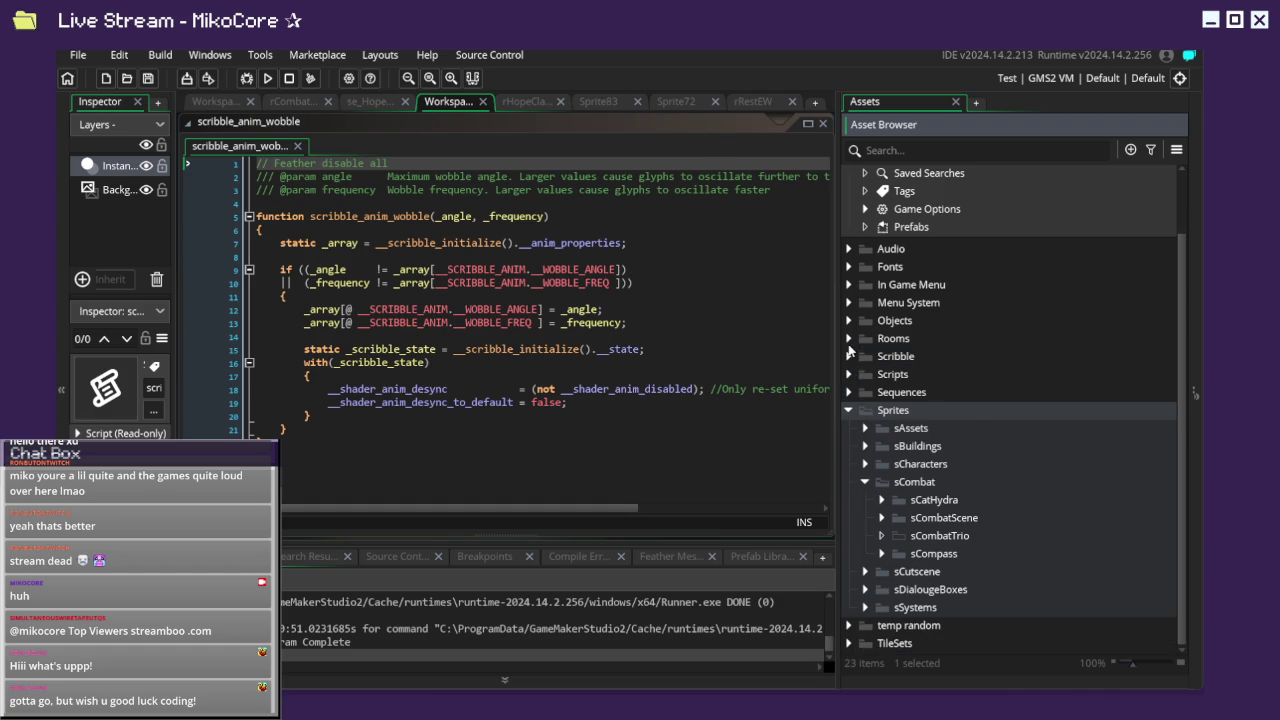
pyautogui.click(849, 341)
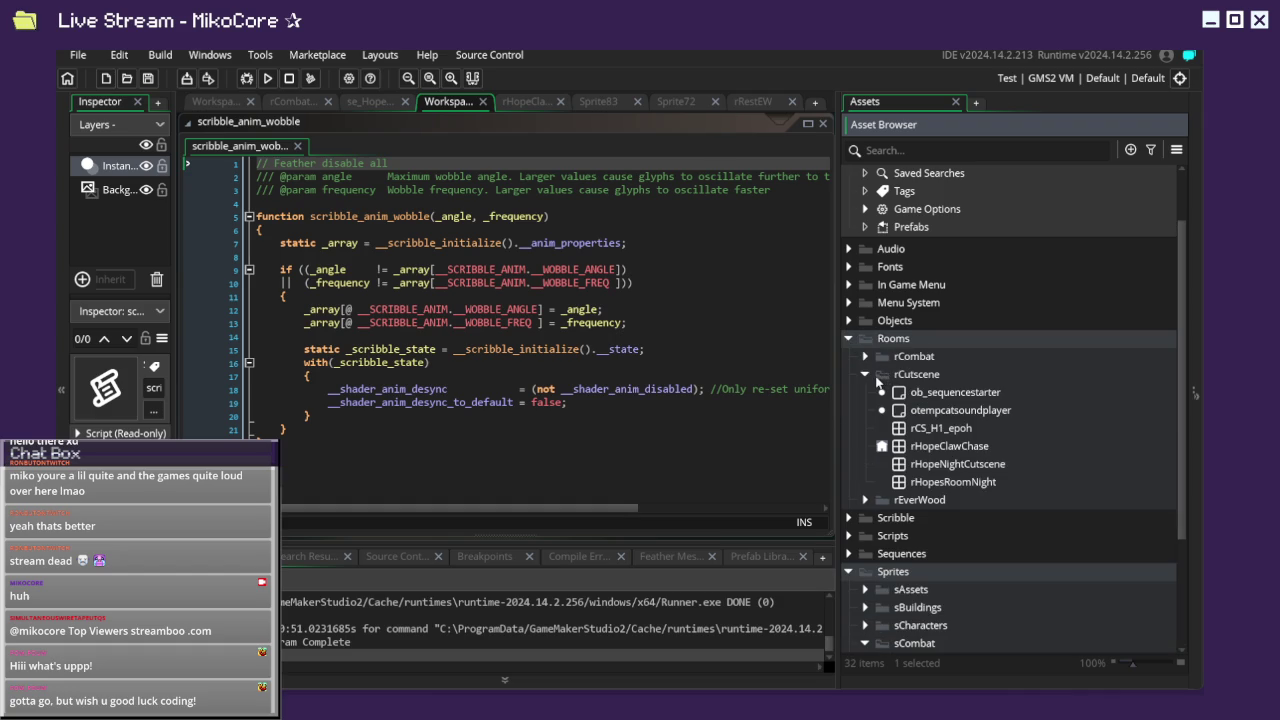
pyautogui.click(913, 417)
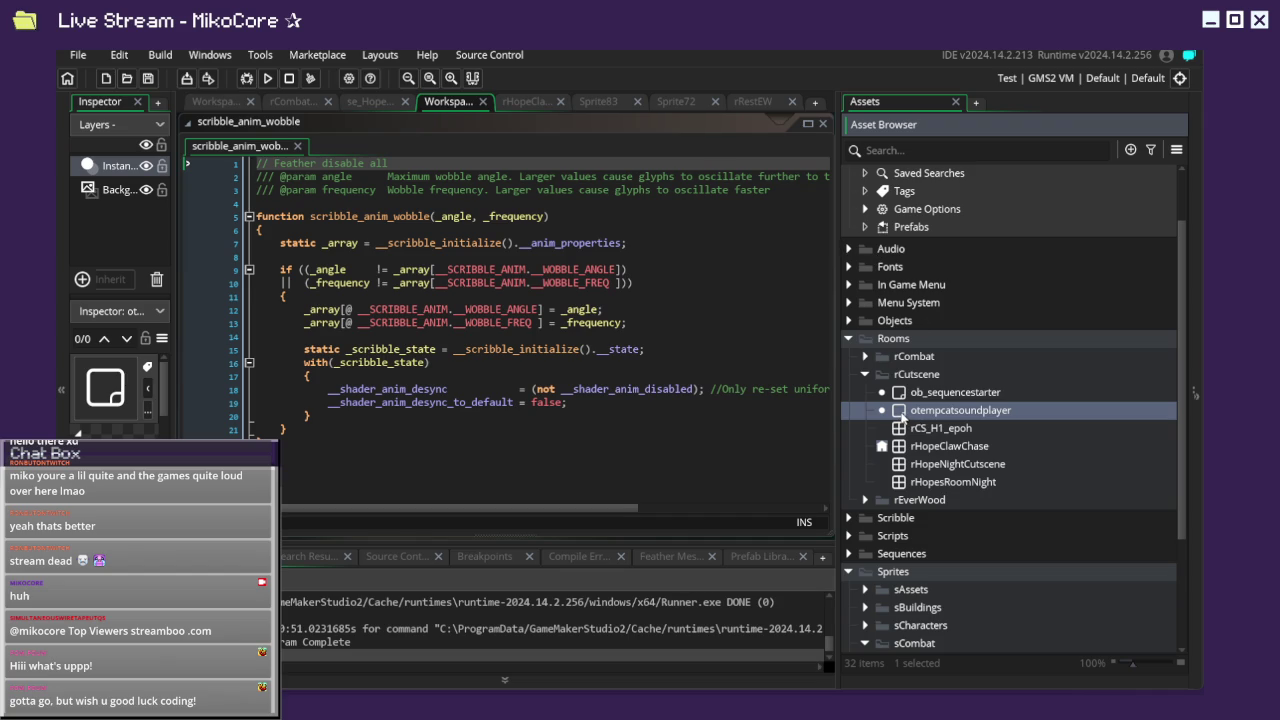
pyautogui.moveTo(903, 417); pyautogui.dragTo(903, 255)
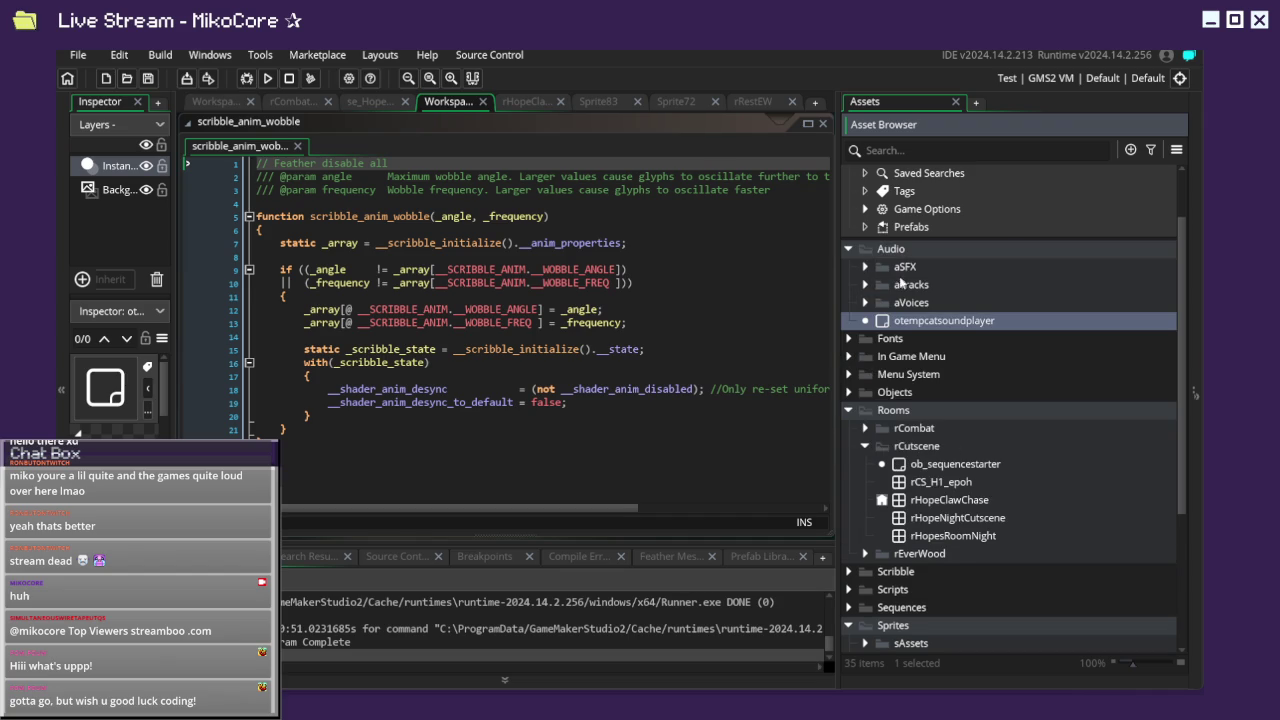
pyautogui.doubleClick(950, 466)
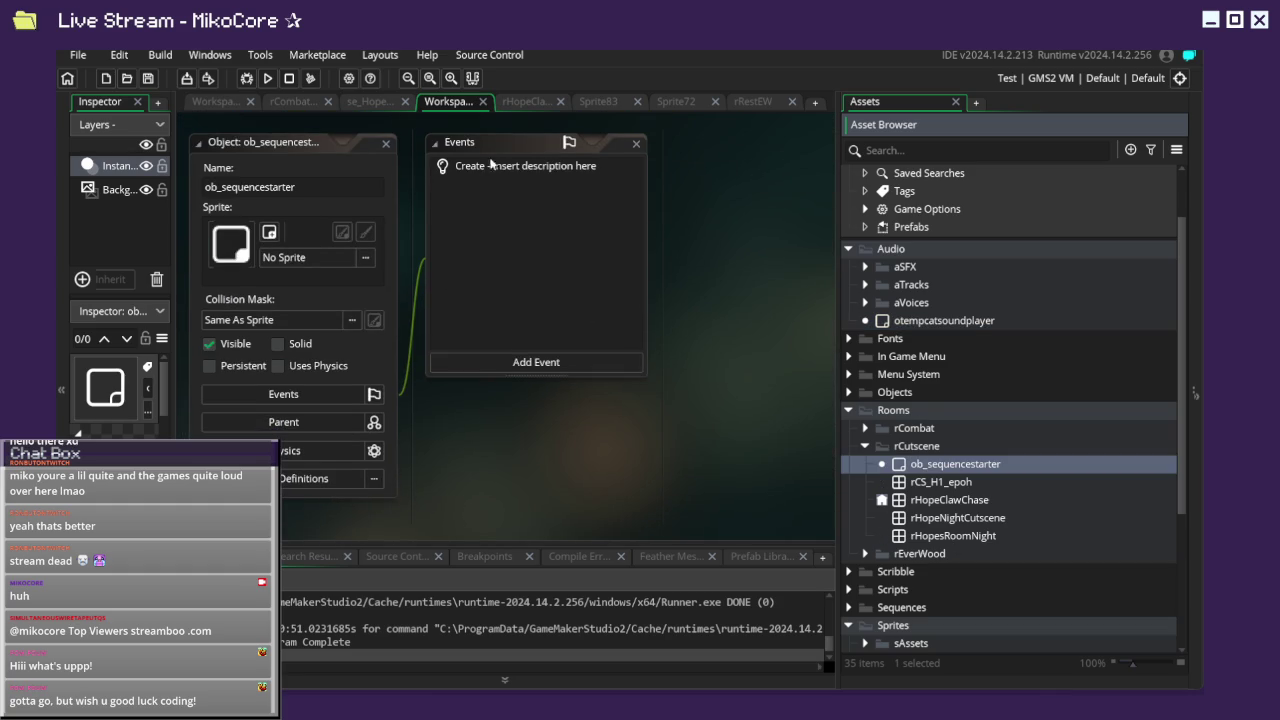
# Check ob_sequencestarter's Create event, then delete the object.
pyautogui.click(507, 166)
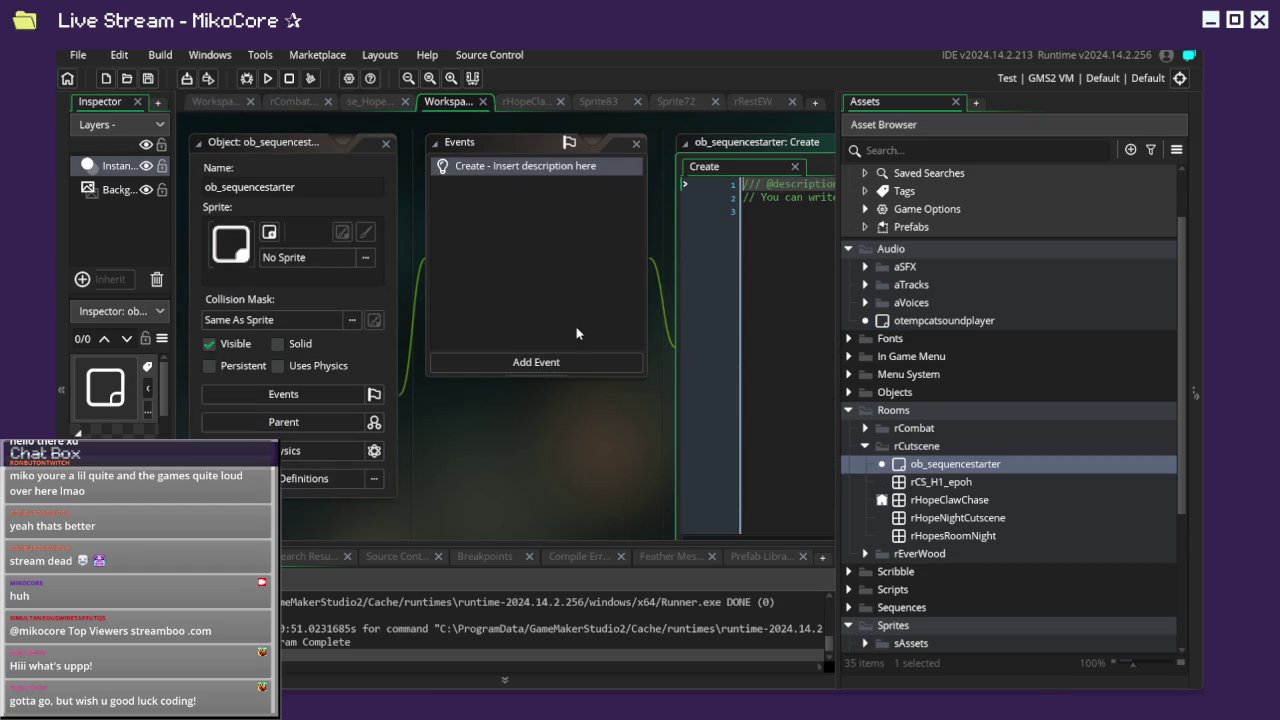
pyautogui.click(932, 466)
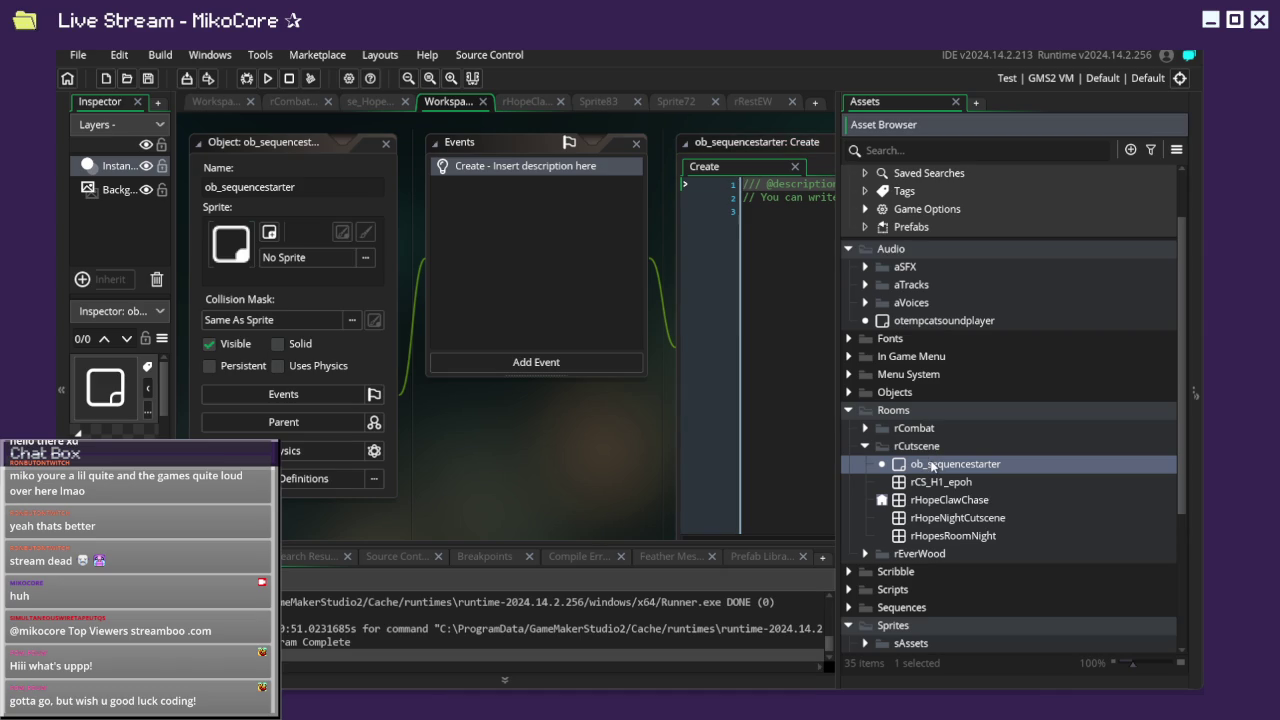
pyautogui.press('Delete')
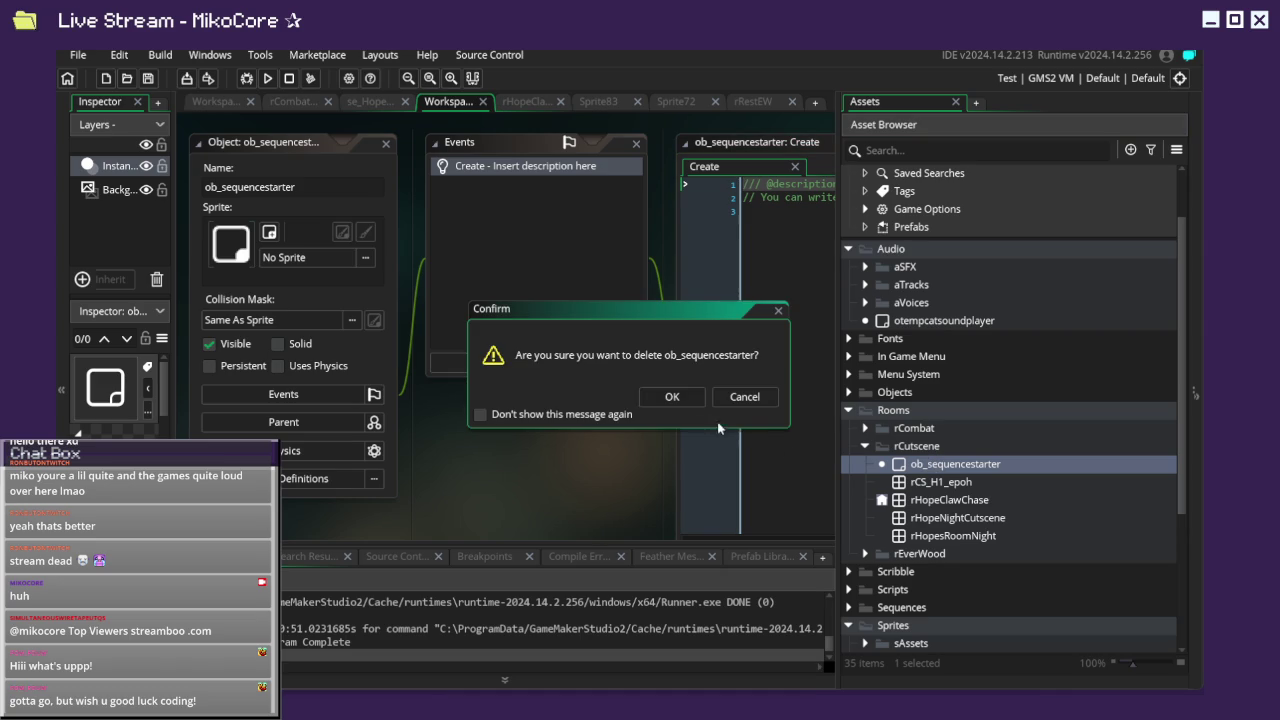
pyautogui.click(680, 404)
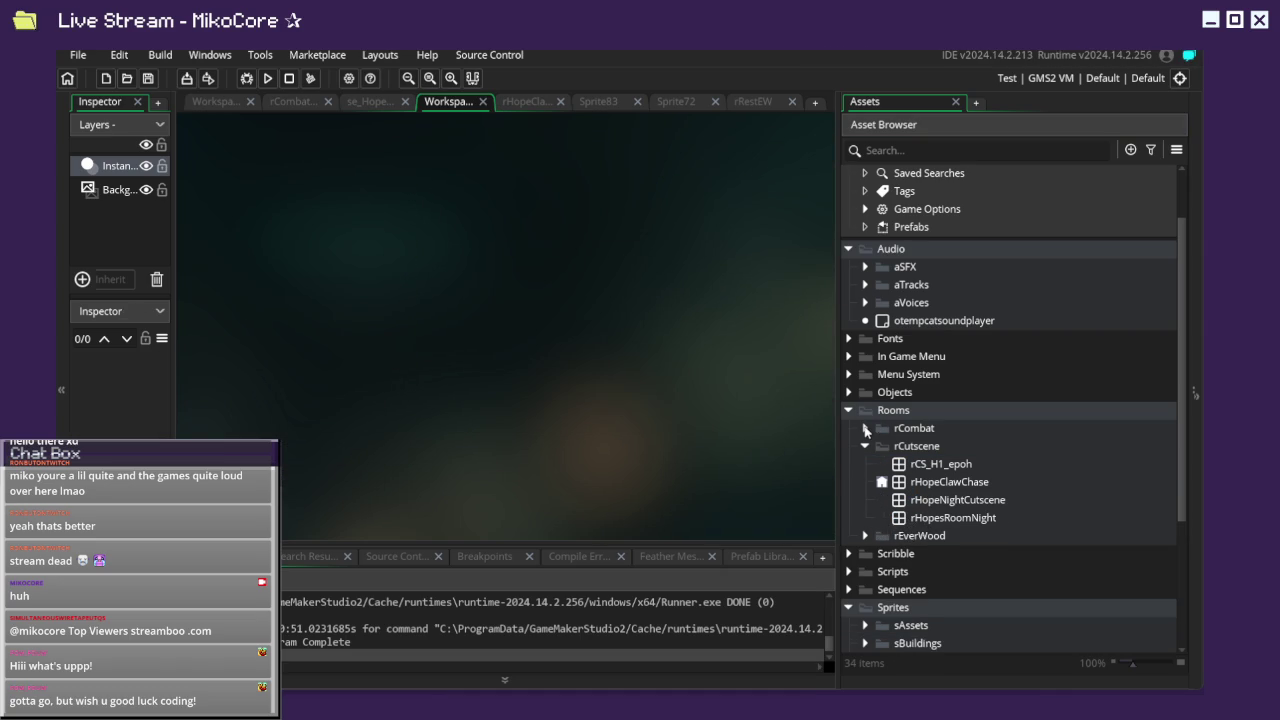
# Expand the rCombat folder and open the rCombatScene room.
pyautogui.click(866, 428)
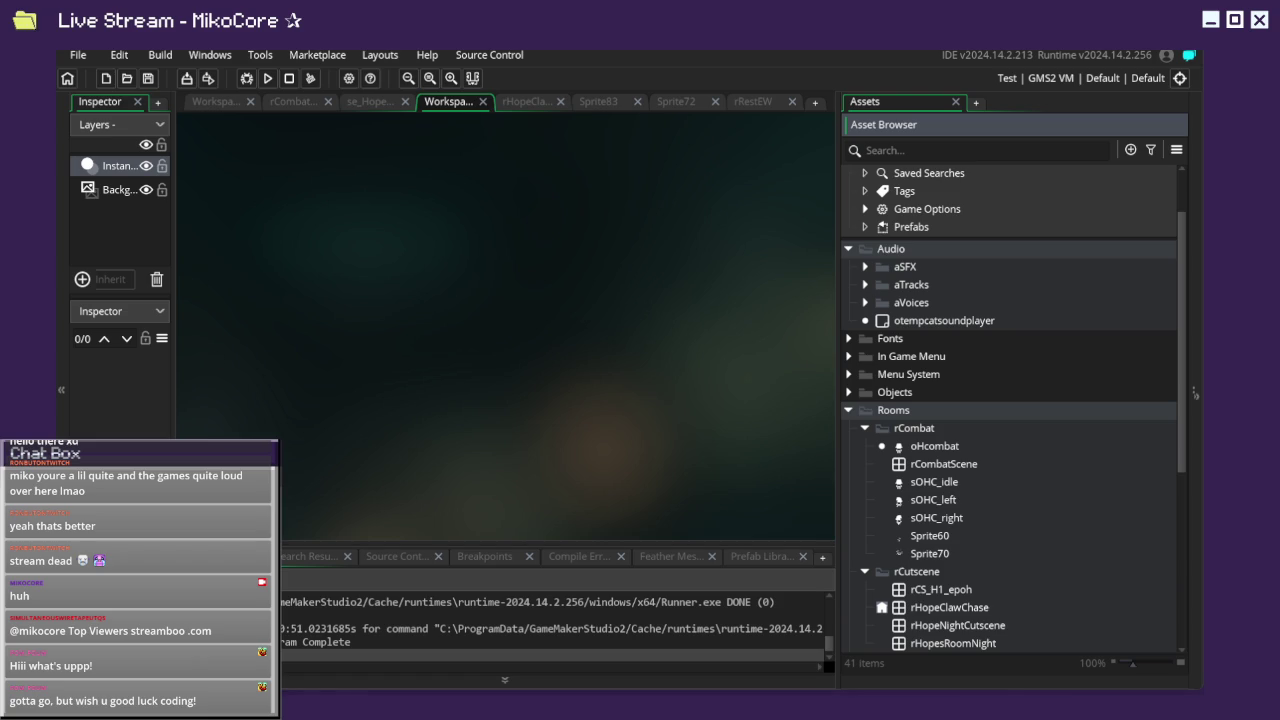
pyautogui.scroll(-1, 918, 470)
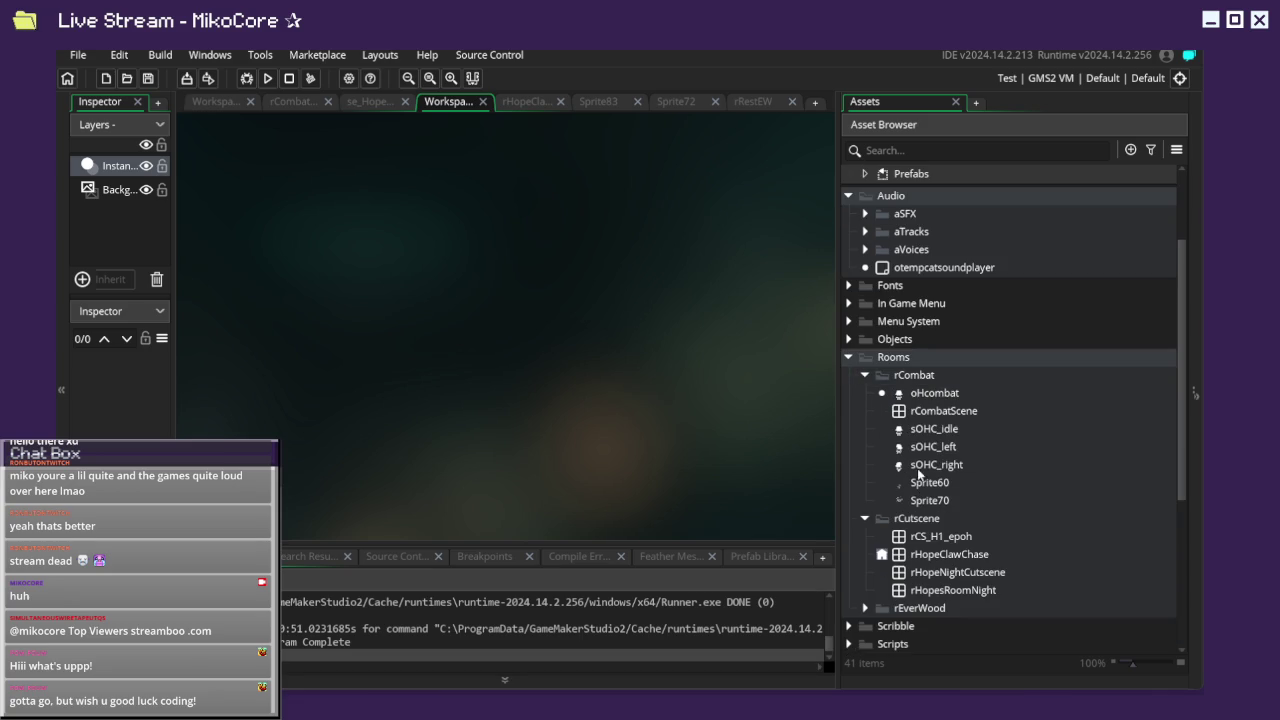
pyautogui.click(930, 430)
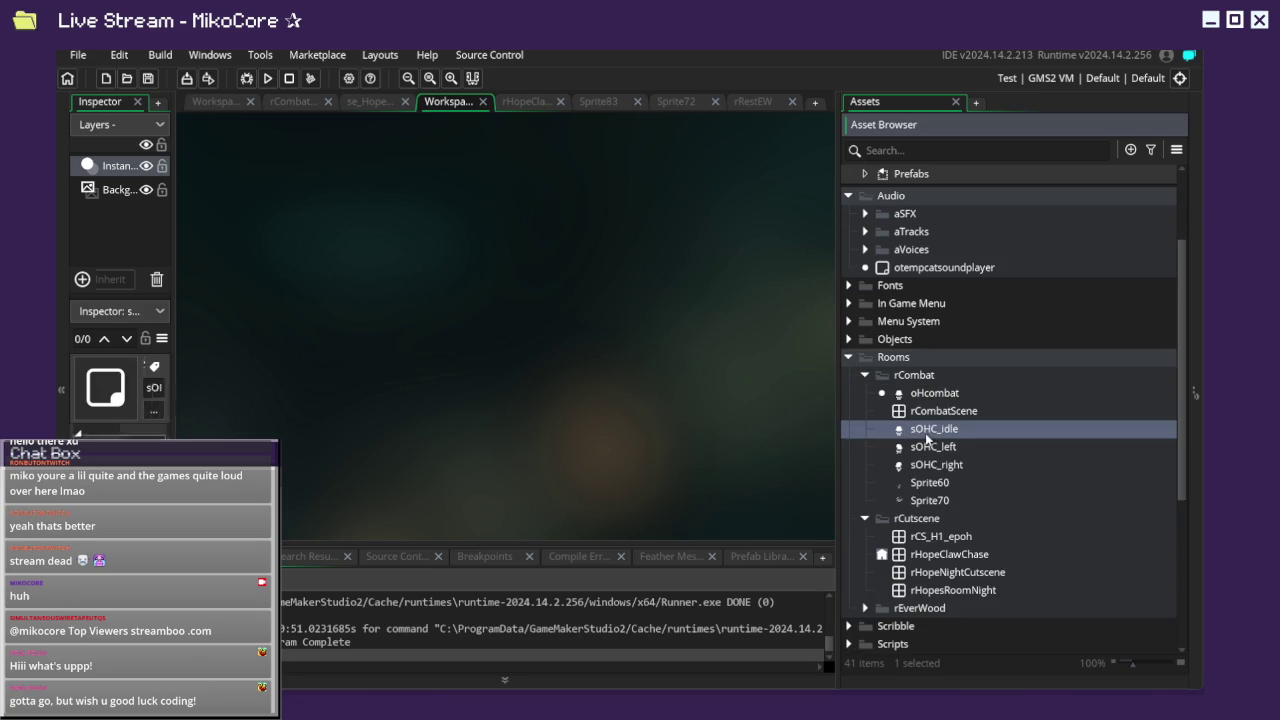
pyautogui.click(921, 399)
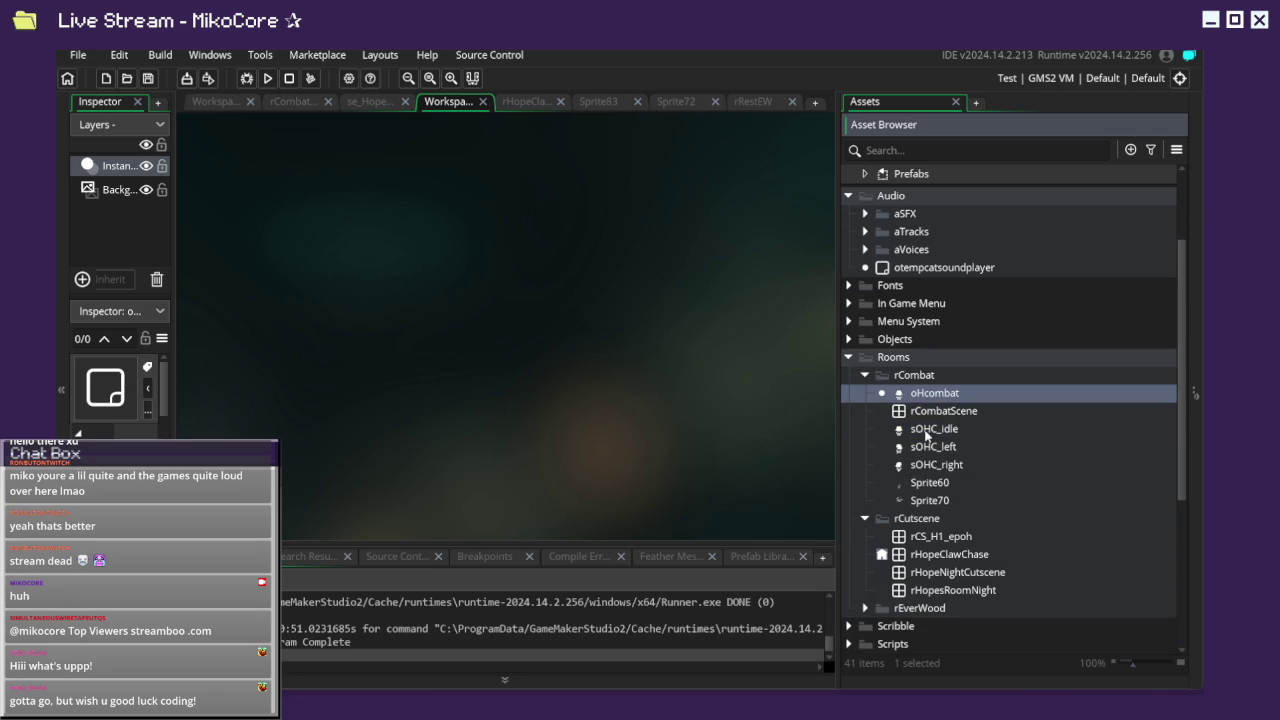
pyautogui.click(926, 433)
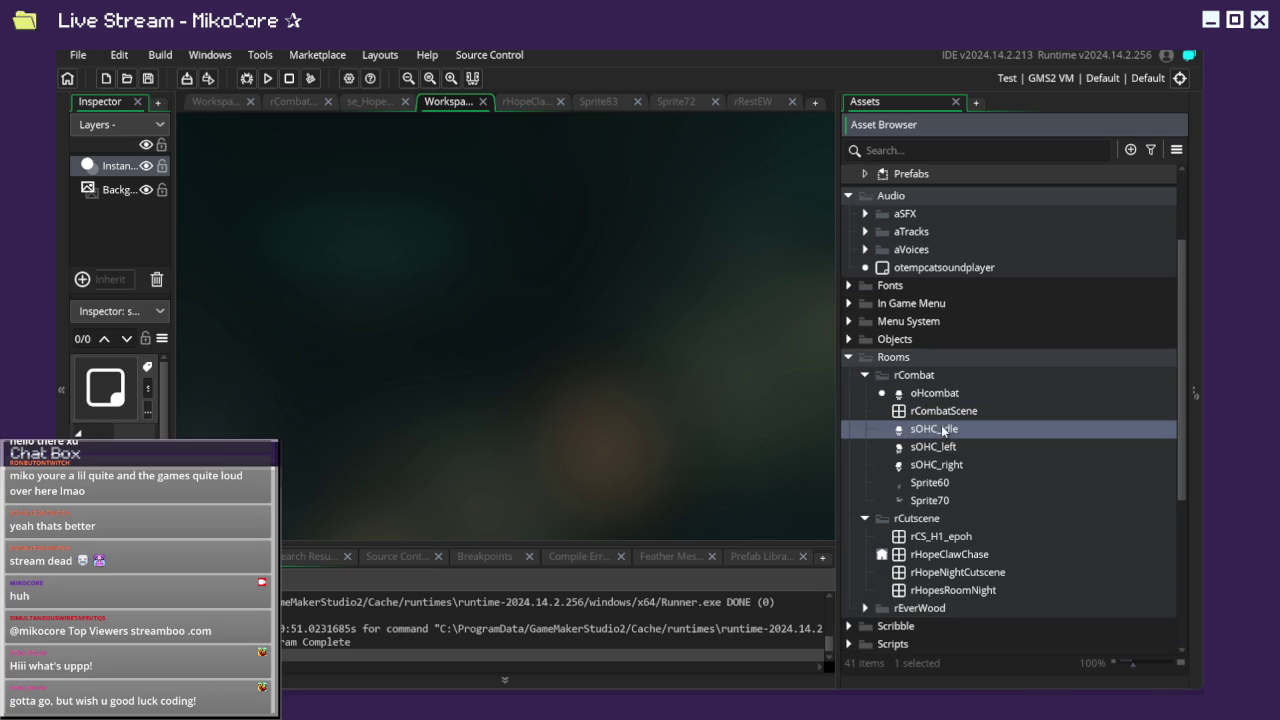
pyautogui.doubleClick(921, 413)
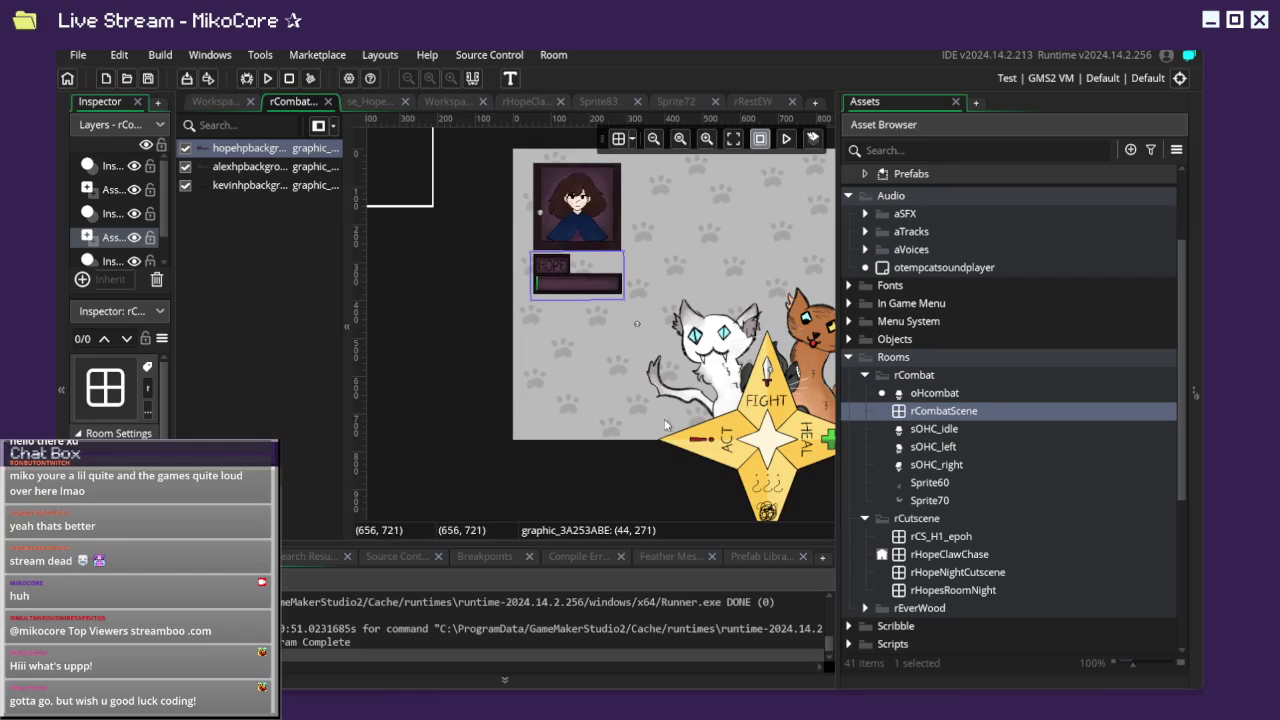
# Pan across the combat room and open Sprite60 and Sprite70 to inspect them.
pyautogui.moveTo(668, 407); pyautogui.dragTo(524, 399)
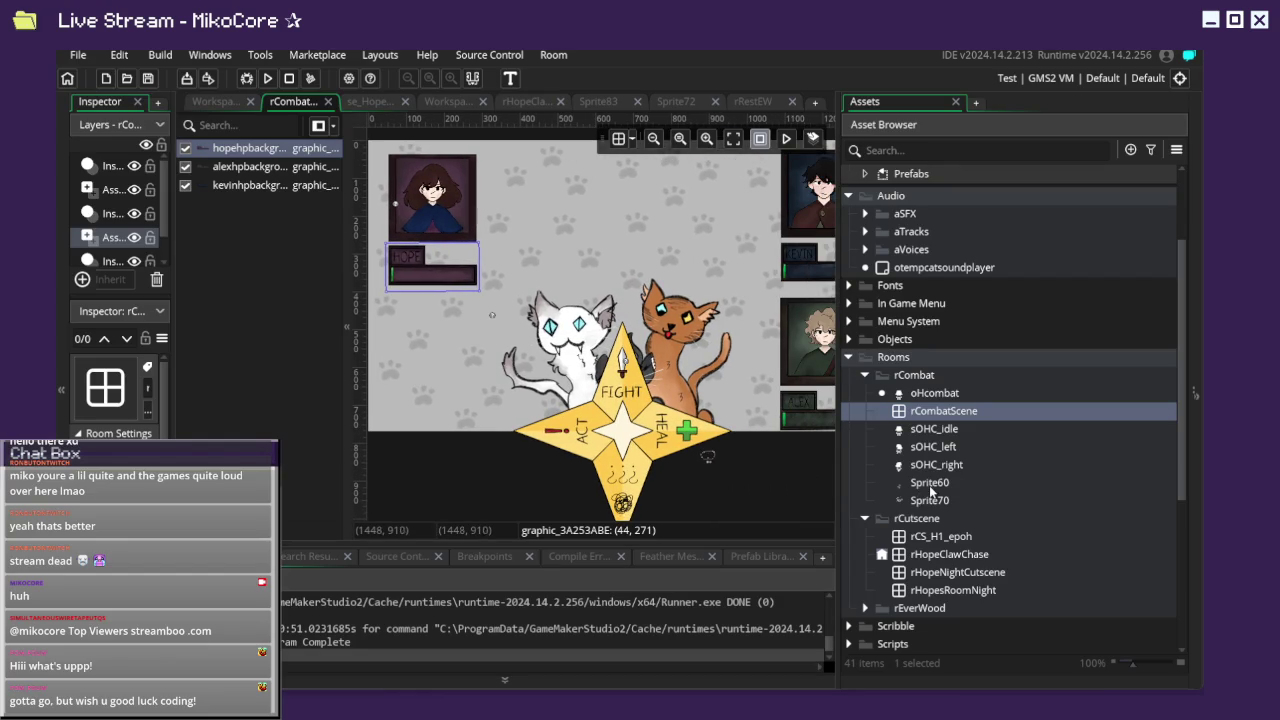
pyautogui.doubleClick(930, 486)
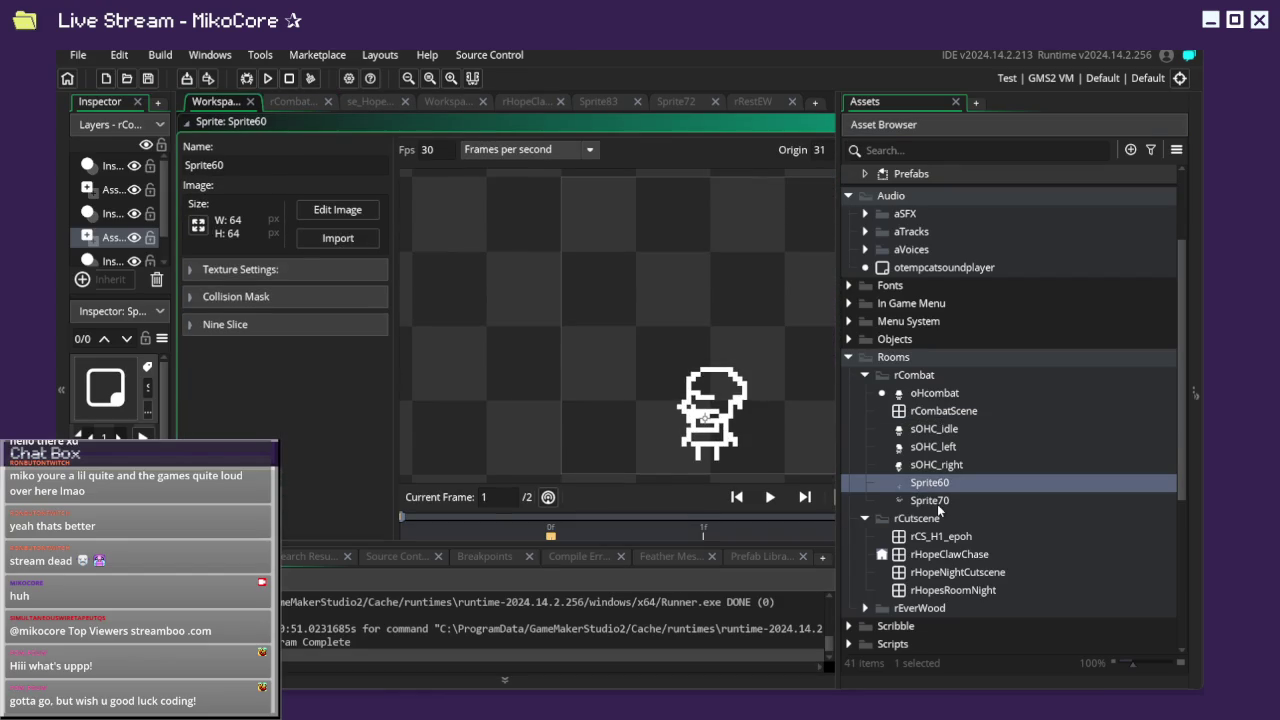
pyautogui.doubleClick(938, 506)
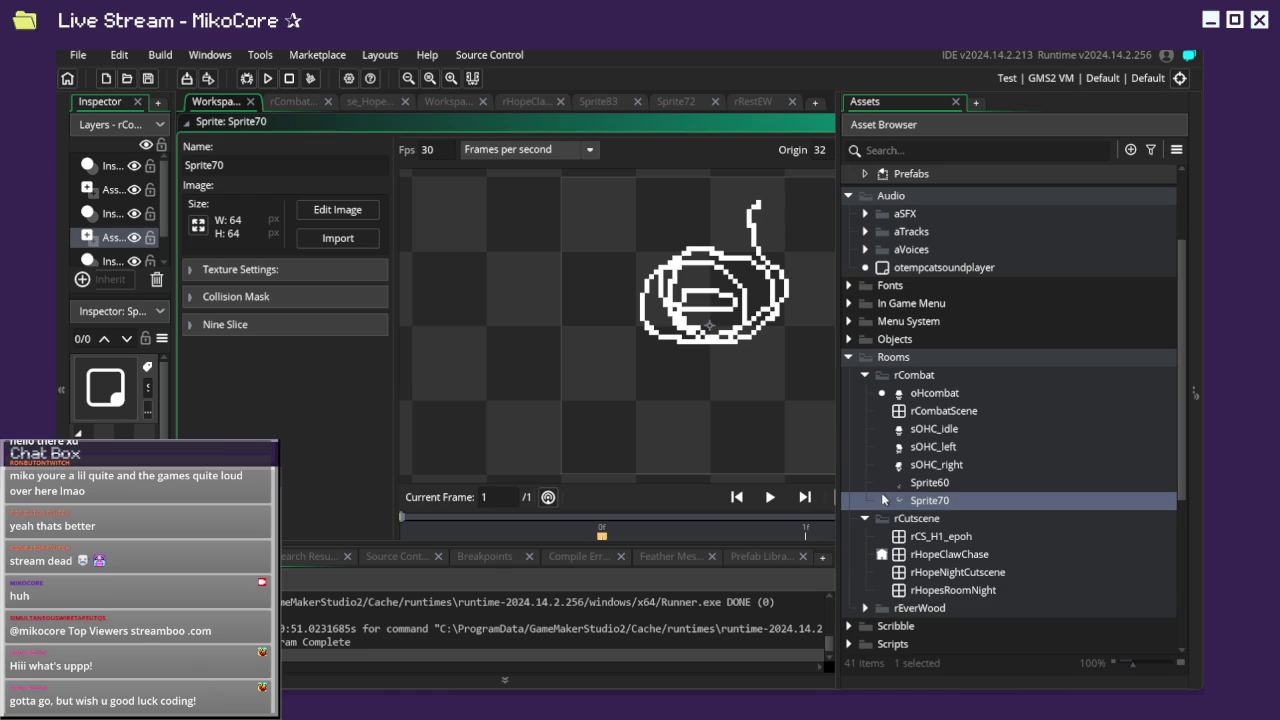
# Rename Sprite70 to sYarnBall through its Name field.
pyautogui.click(234, 167)
pyautogui.write('sYarnBa')
pyautogui.write('ll')
pyautogui.press('Return')
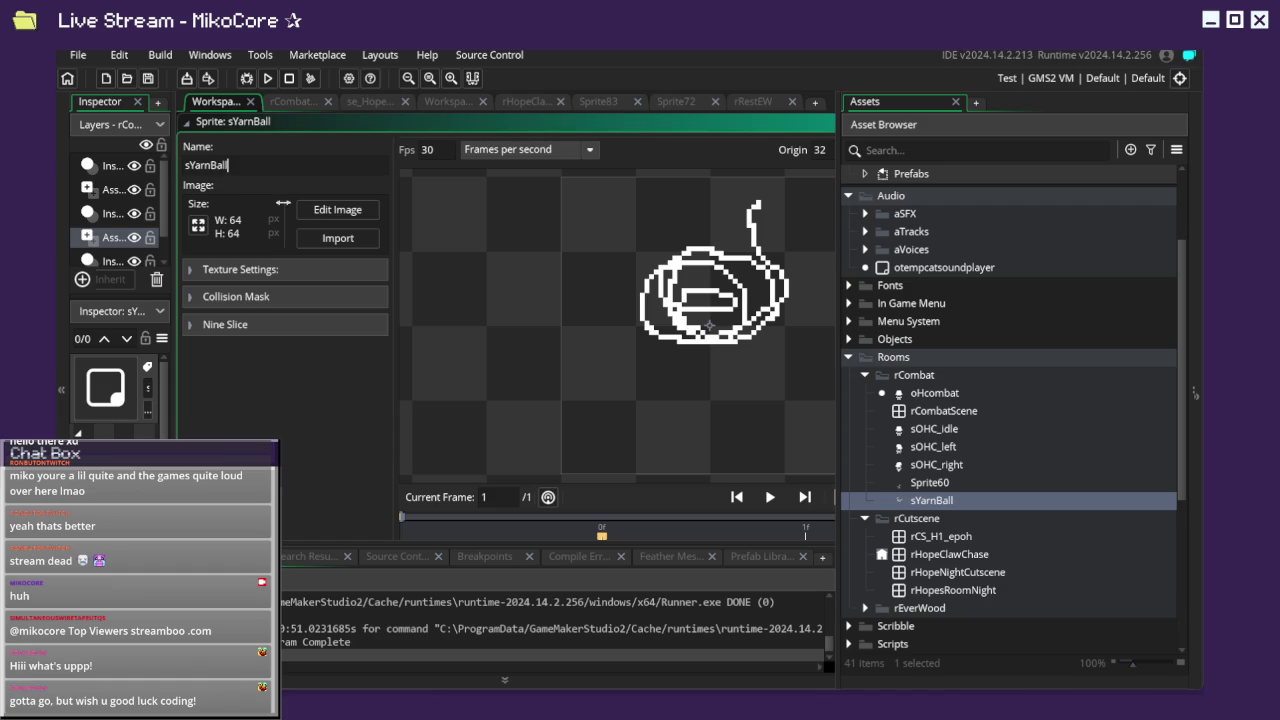
pyautogui.doubleClick(965, 449)
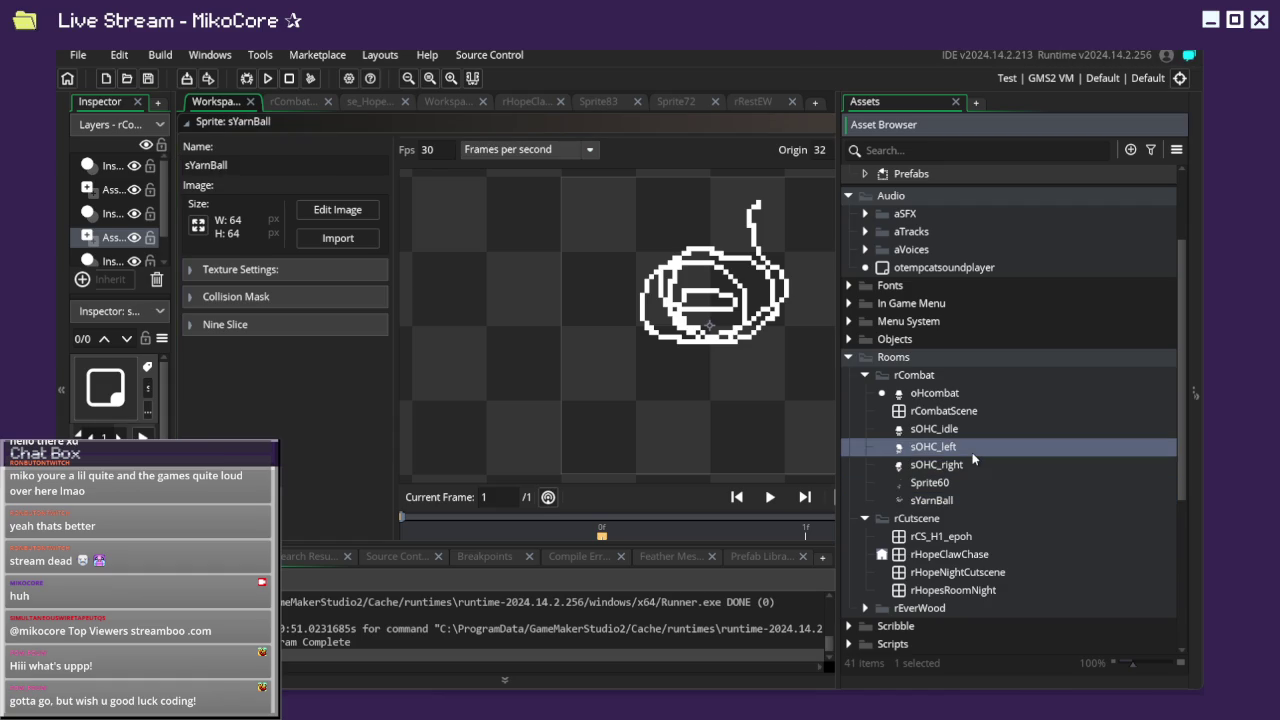
# Add sOHC_idle and sOHC_right to the selected sprites and widen the asset tree.
pyautogui.keyDown('ctrl'); pyautogui.click(943, 430); pyautogui.keyUp('ctrl')
pyautogui.keyDown('ctrl'); pyautogui.click(953, 466); pyautogui.keyUp('ctrl')
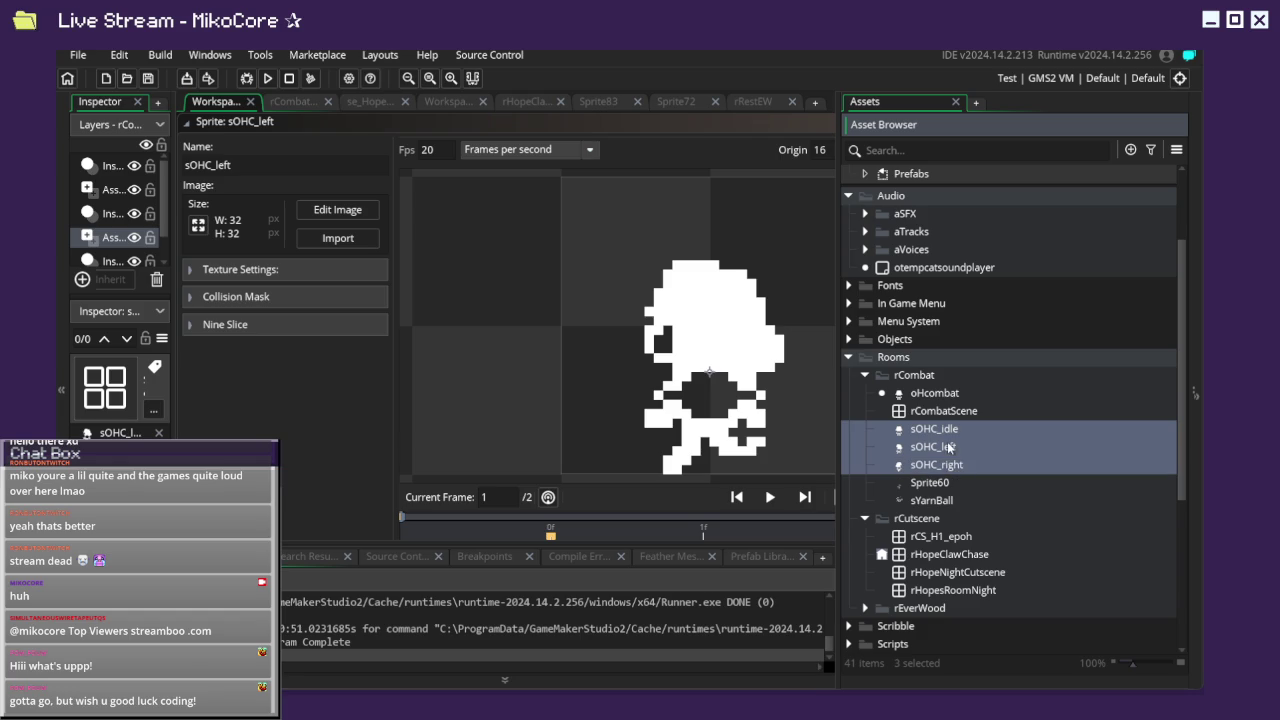
pyautogui.moveTo(838, 420); pyautogui.dragTo(565, 398)
pyautogui.scroll(-1, 718, 418)
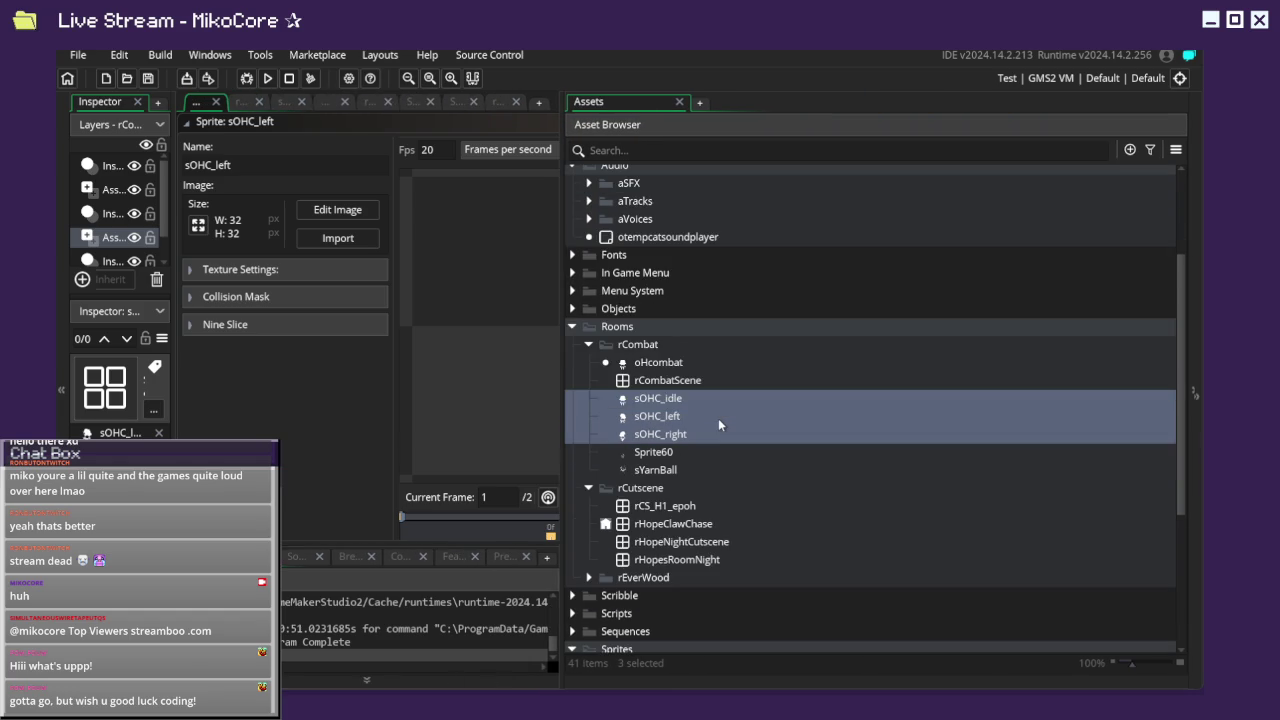
pyautogui.scroll(-5, 718, 418)
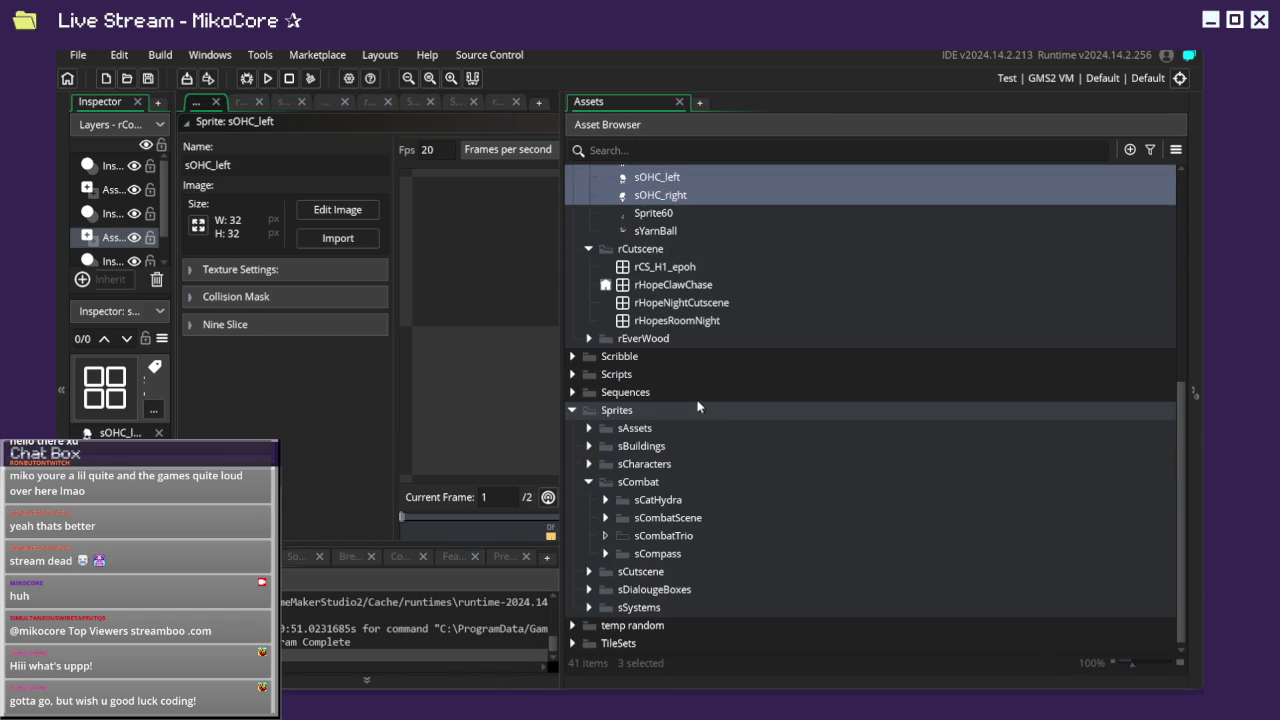
# Inspect the sCombatScene folder, including its sBackgrounds folder and sHbg sprite.
pyautogui.click(607, 519)
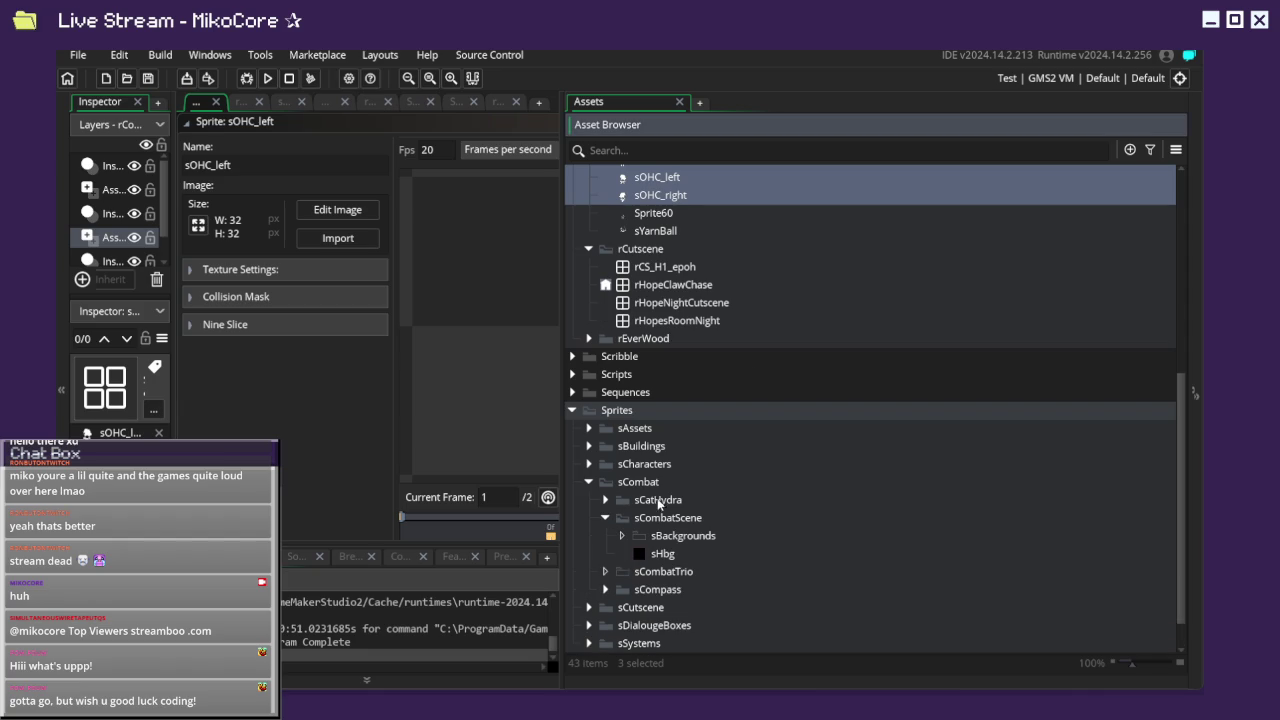
pyautogui.click(651, 527)
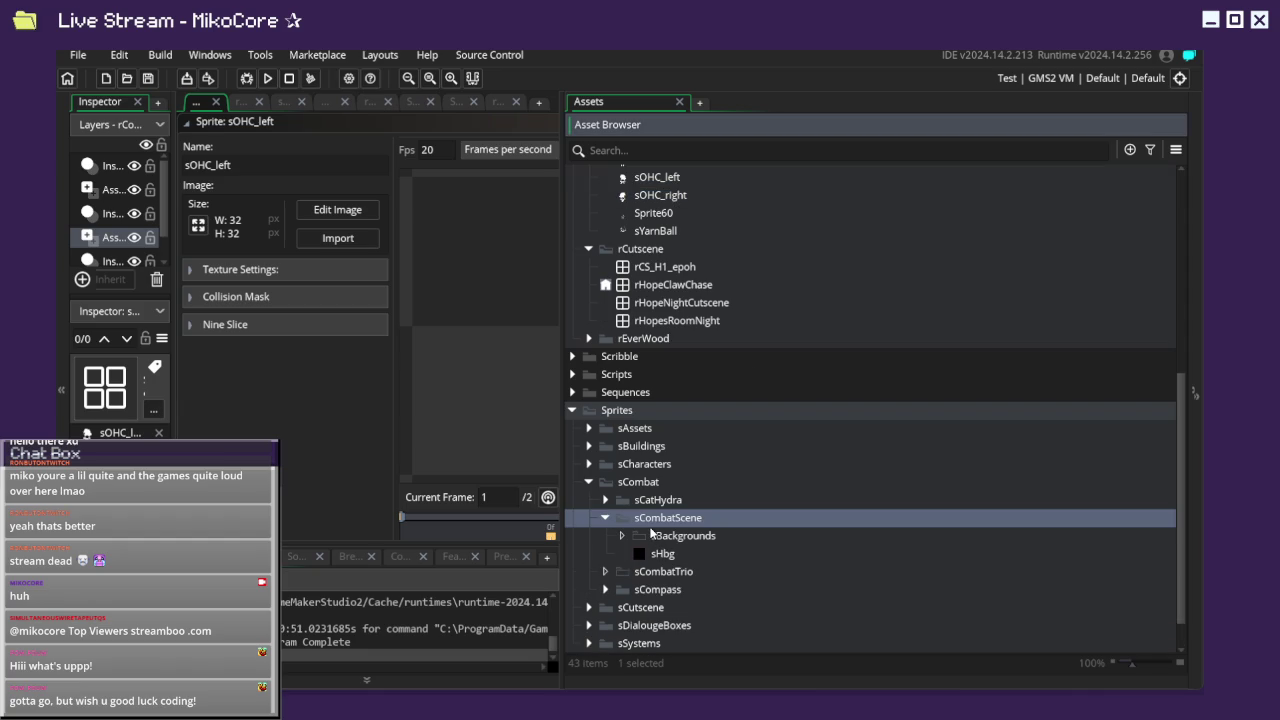
pyautogui.click(655, 535)
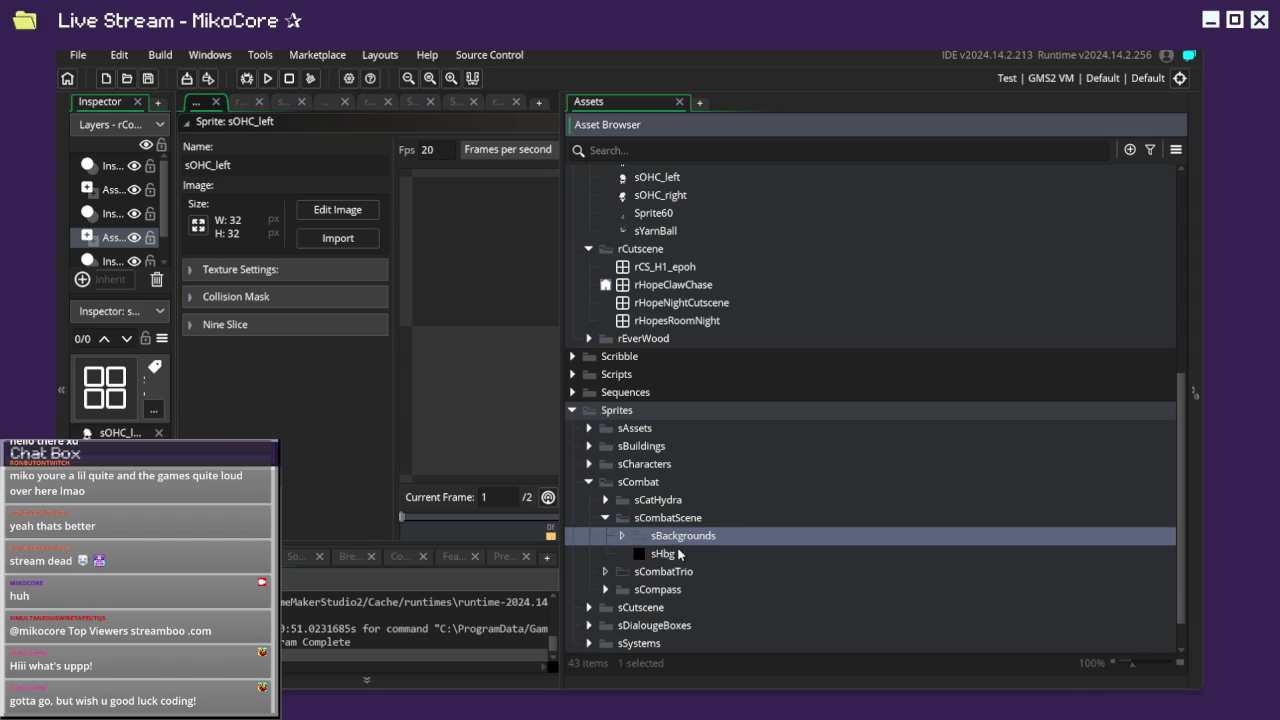
pyautogui.click(673, 553)
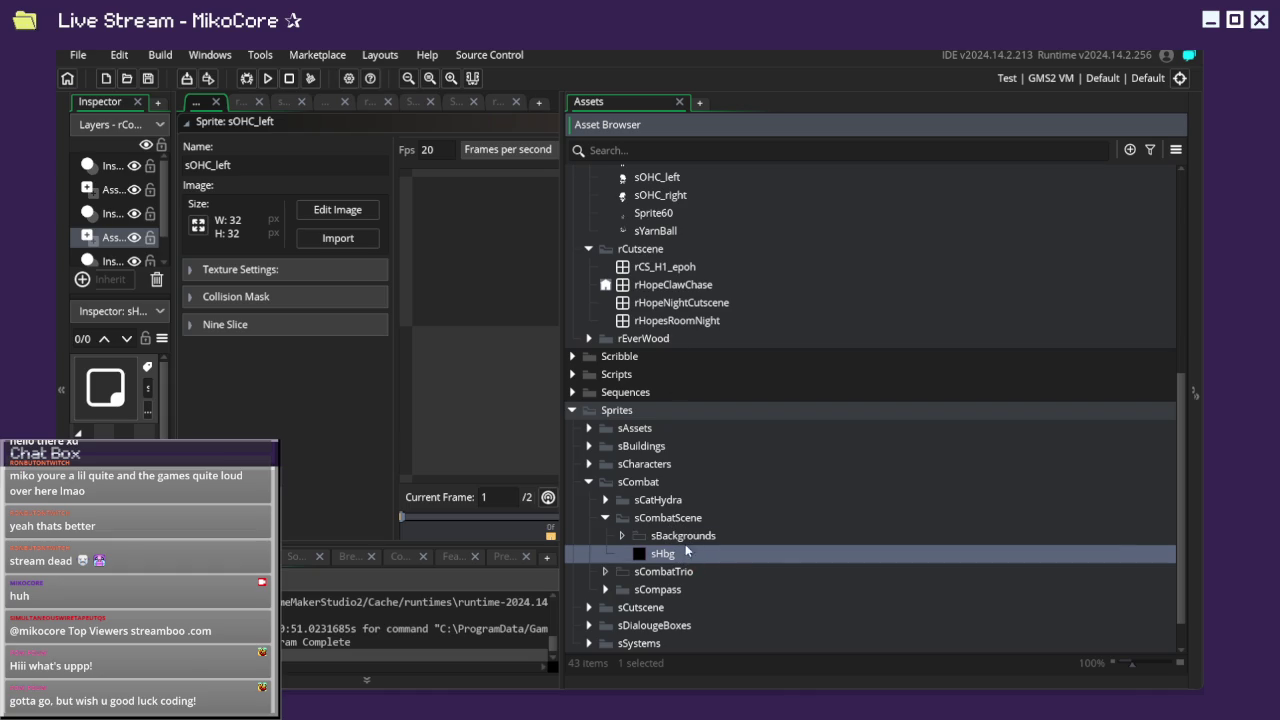
pyautogui.click(669, 521)
pyautogui.rightClick(669, 530)
# Move sYarnBall into the expanded sCatHydra sprite folder.
pyautogui.click(608, 502)
pyautogui.click(652, 500)
pyautogui.scroll(3, 668, 462)
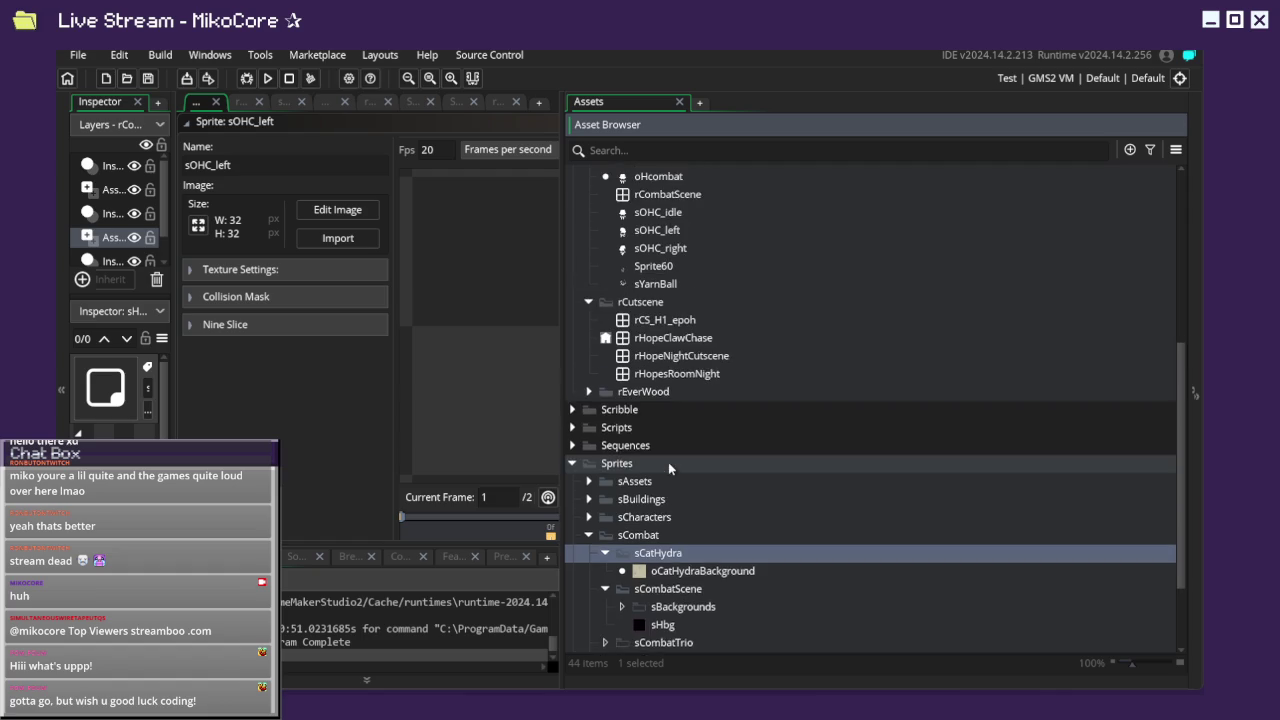
pyautogui.scroll(-1, 676, 320)
pyautogui.click(674, 297)
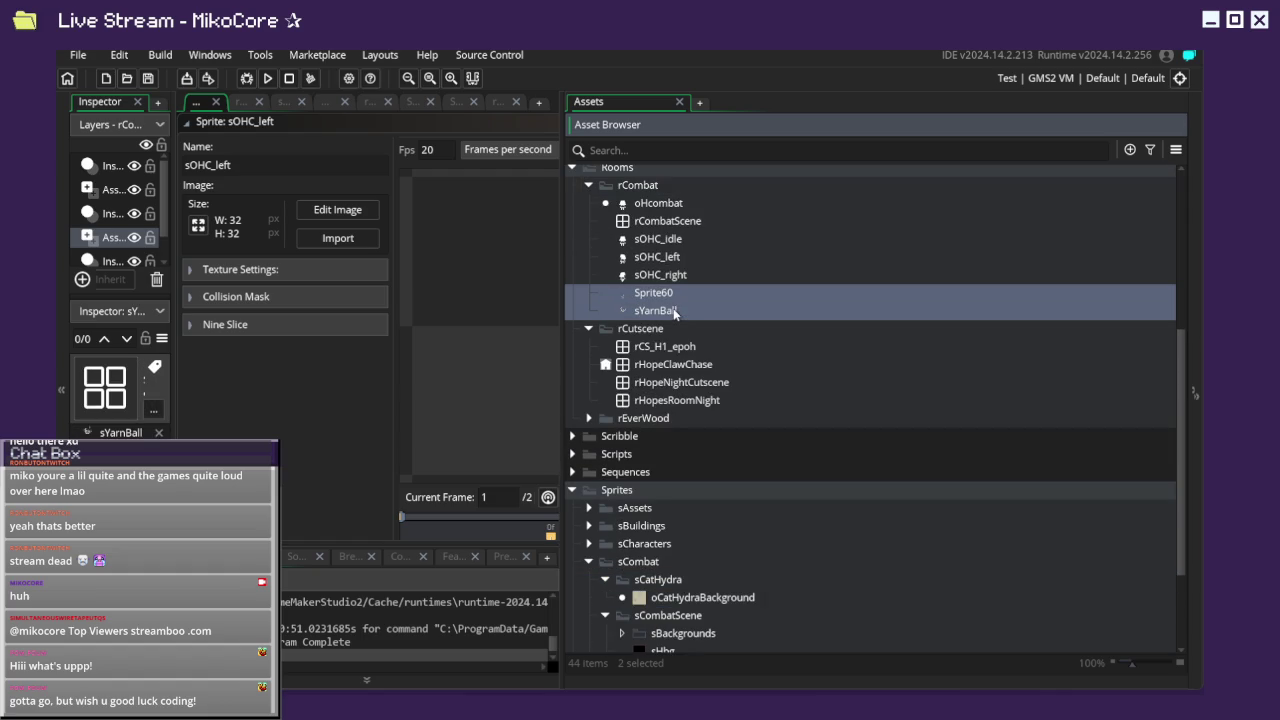
pyautogui.moveTo(673, 314)
pyautogui.mouseDown()
pyautogui.moveTo(805, 425)
pyautogui.moveTo(743, 579)
pyautogui.mouseUp()
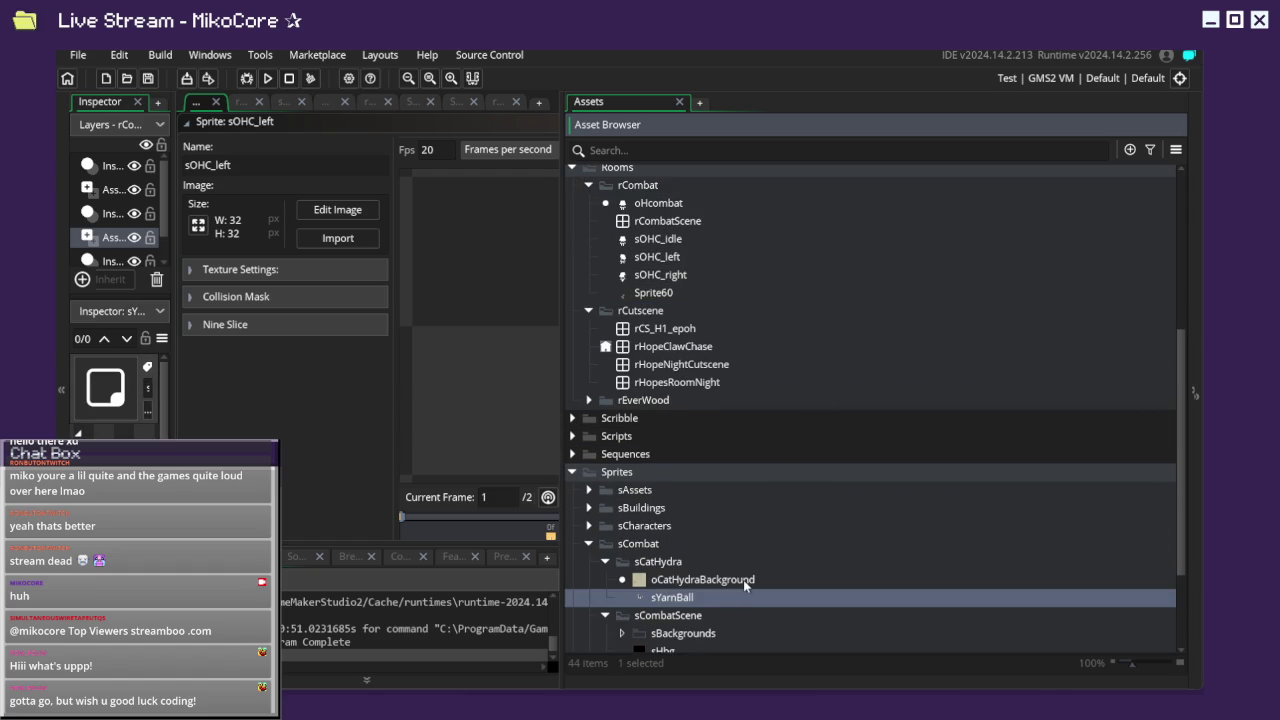
# Move Sprite60 into the temp random folder, collapsing sCombat first.
pyautogui.scroll(-1, 720, 516)
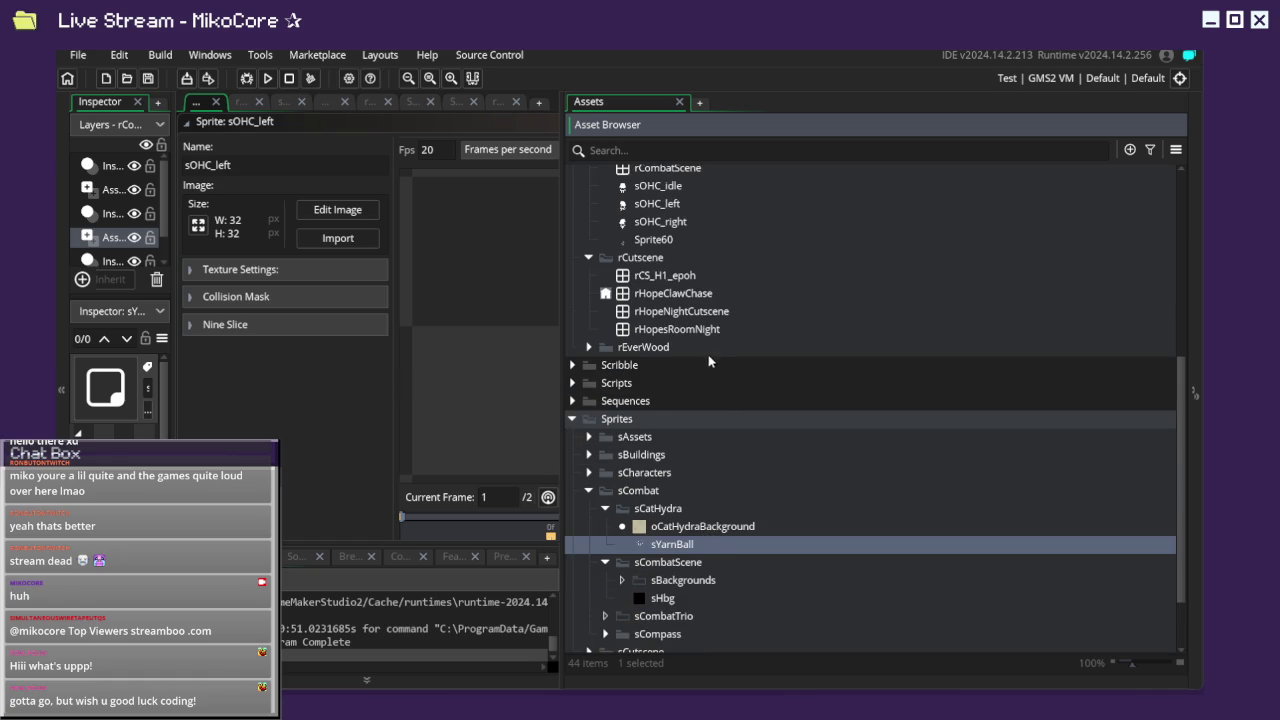
pyautogui.scroll(1, 710, 365)
pyautogui.click(645, 268)
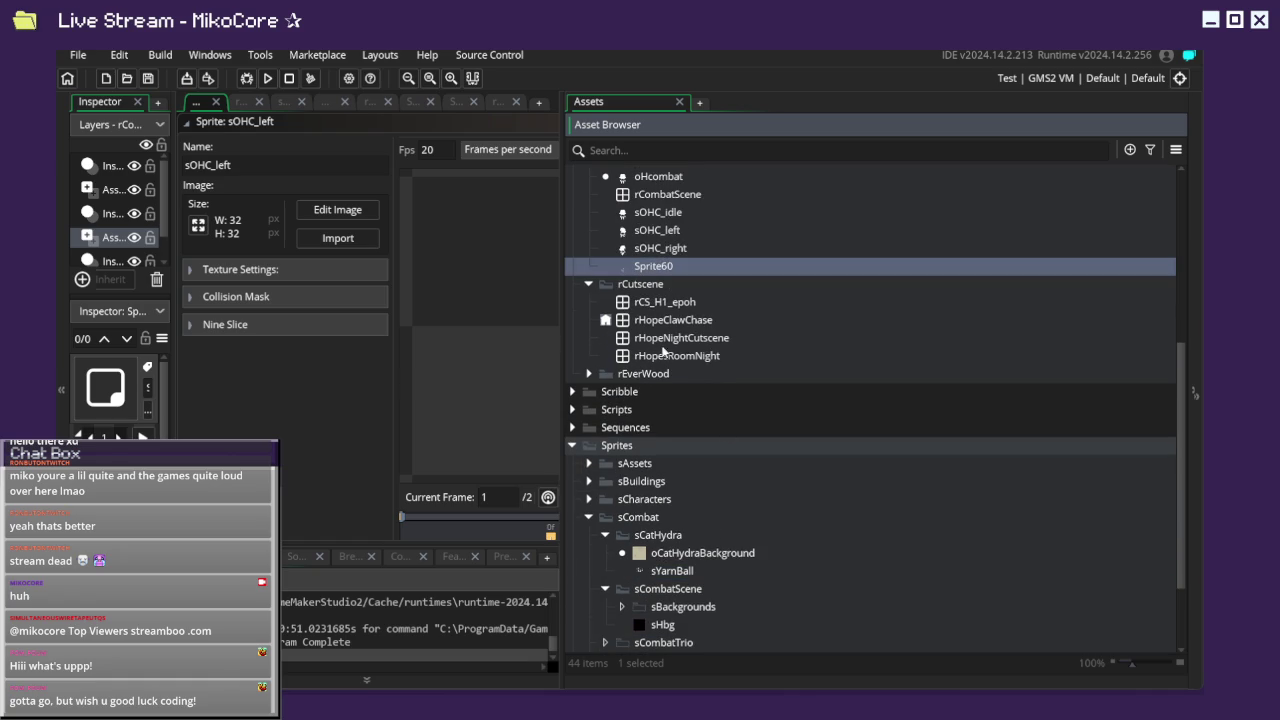
pyautogui.click(589, 517)
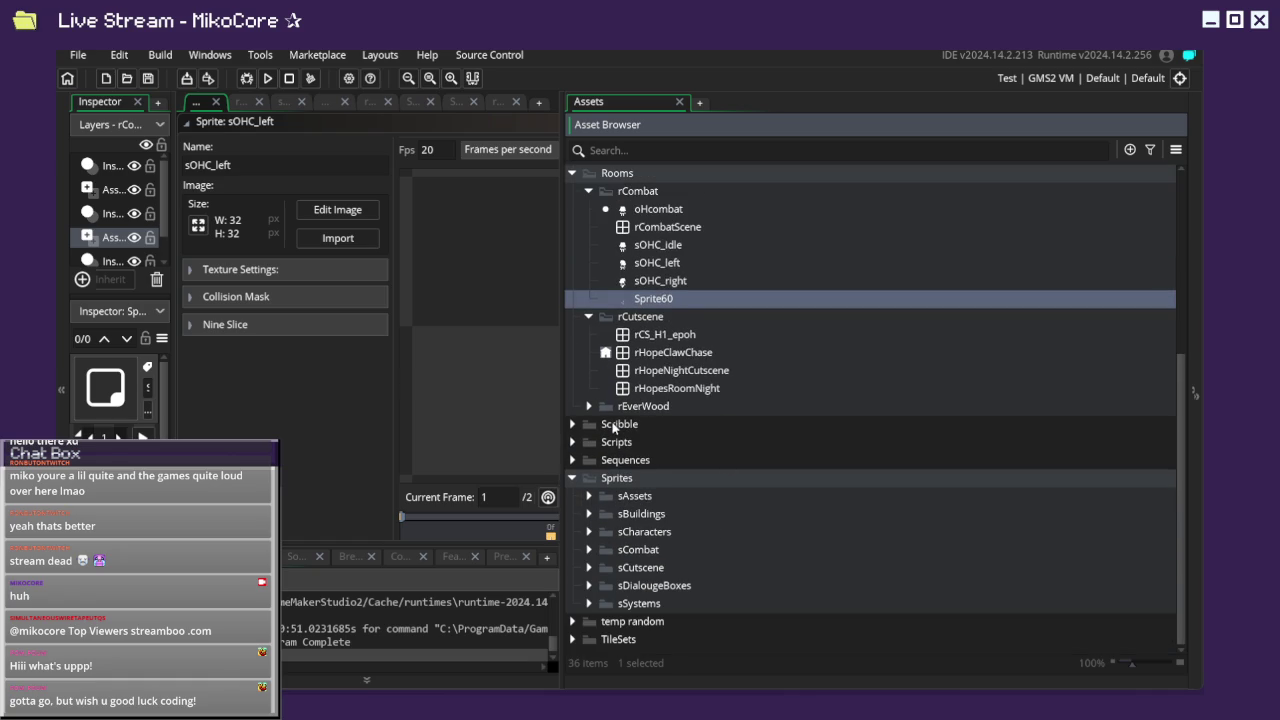
pyautogui.moveTo(647, 300); pyautogui.dragTo(676, 621)
# Re-expand the sCombat sprite folder and collapse sCombatScene.
pyautogui.scroll(-1, 652, 497)
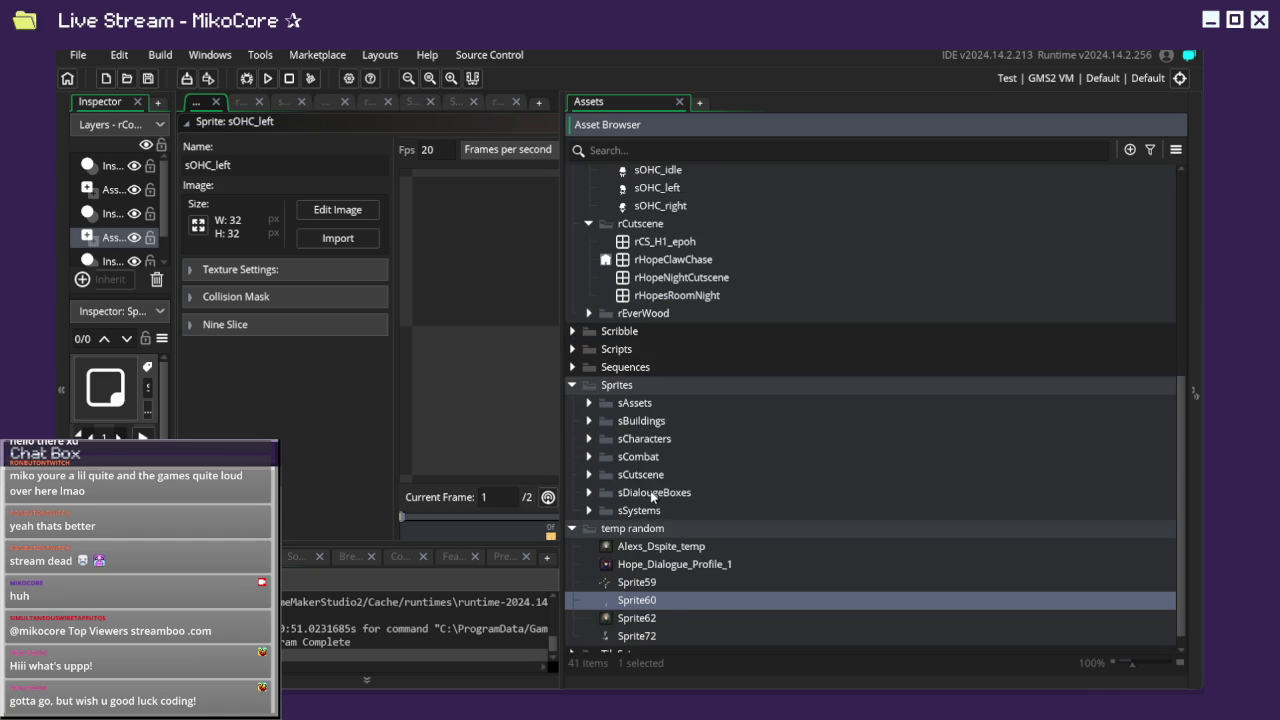
pyautogui.scroll(4, 648, 492)
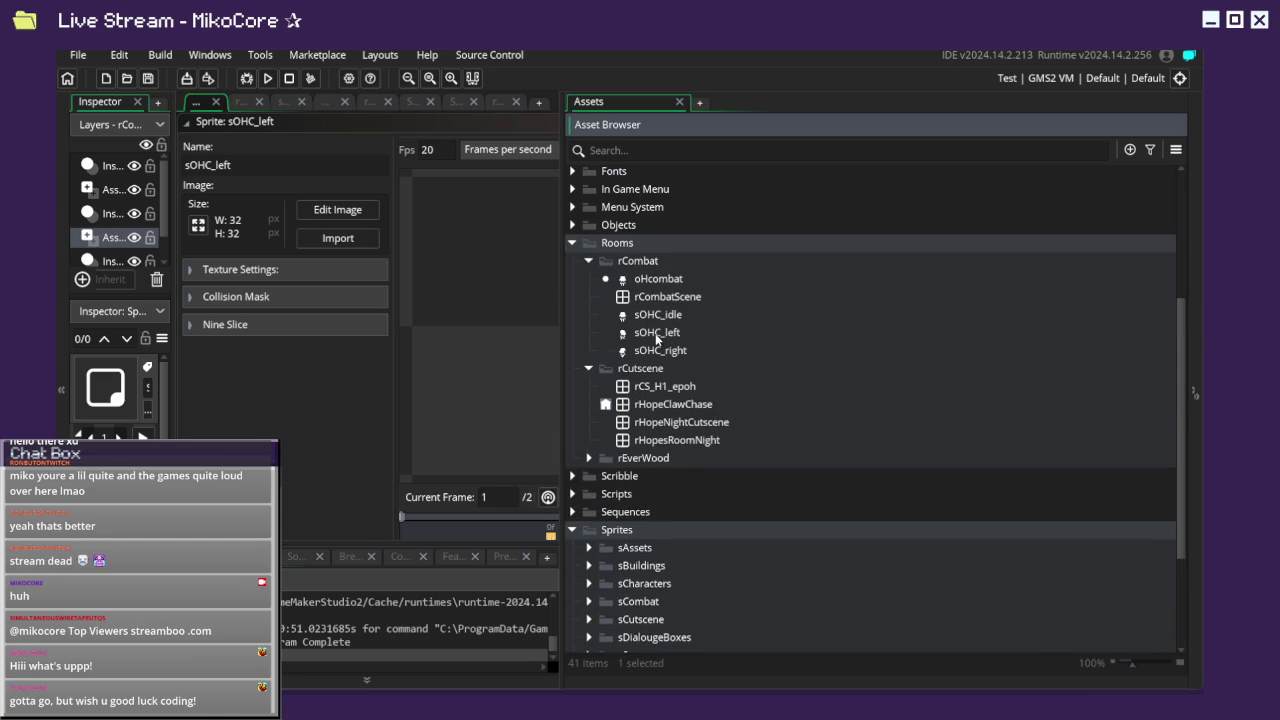
pyautogui.scroll(-2, 656, 338)
pyautogui.click(589, 549)
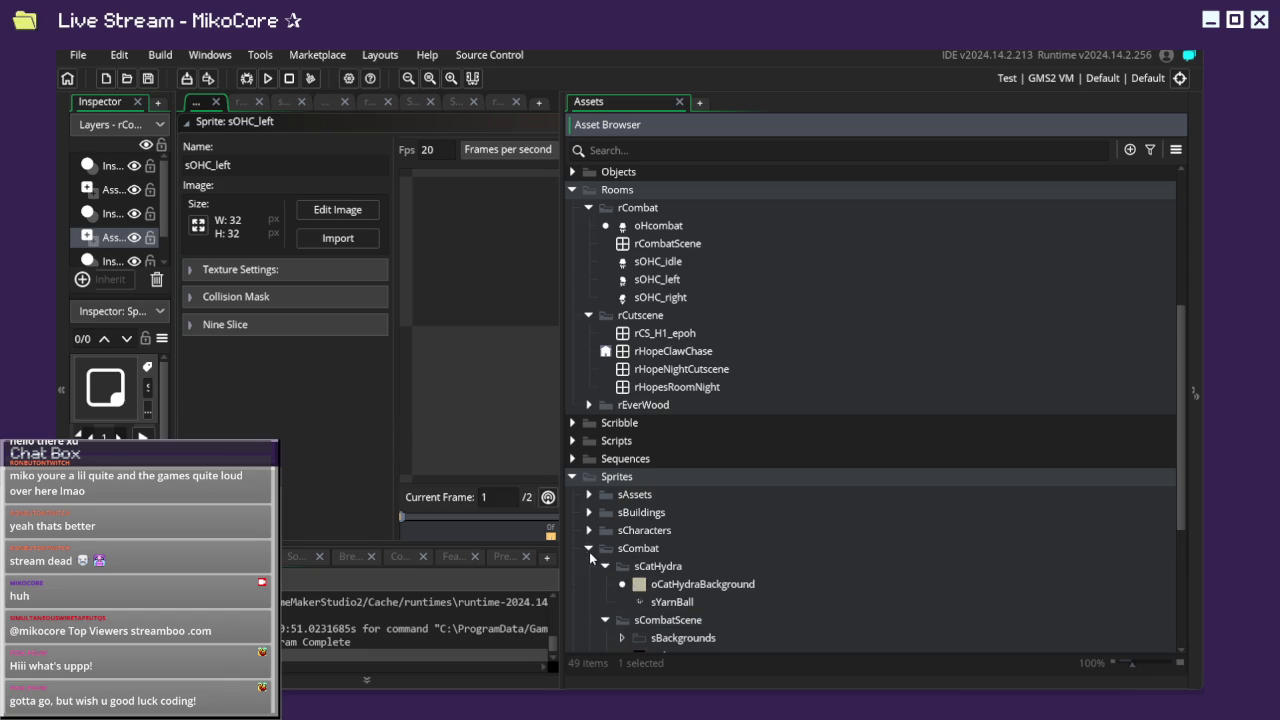
pyautogui.scroll(-2, 589, 552)
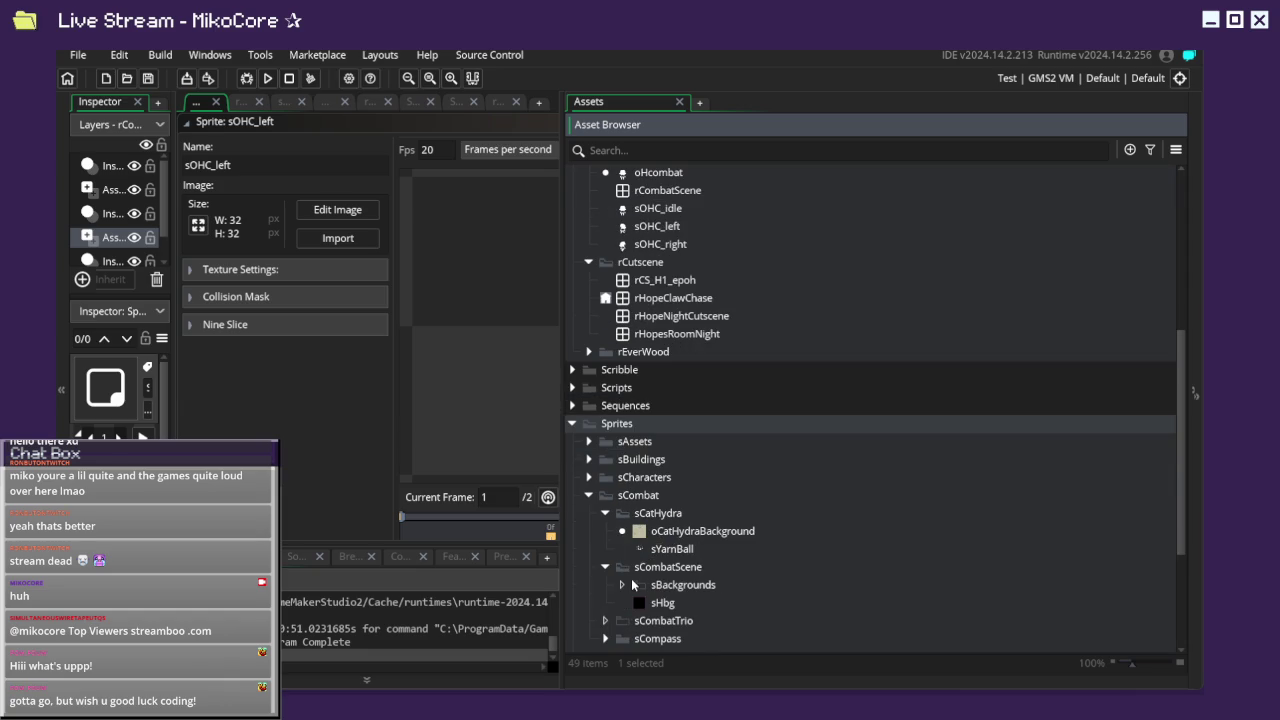
pyautogui.doubleClick(631, 578)
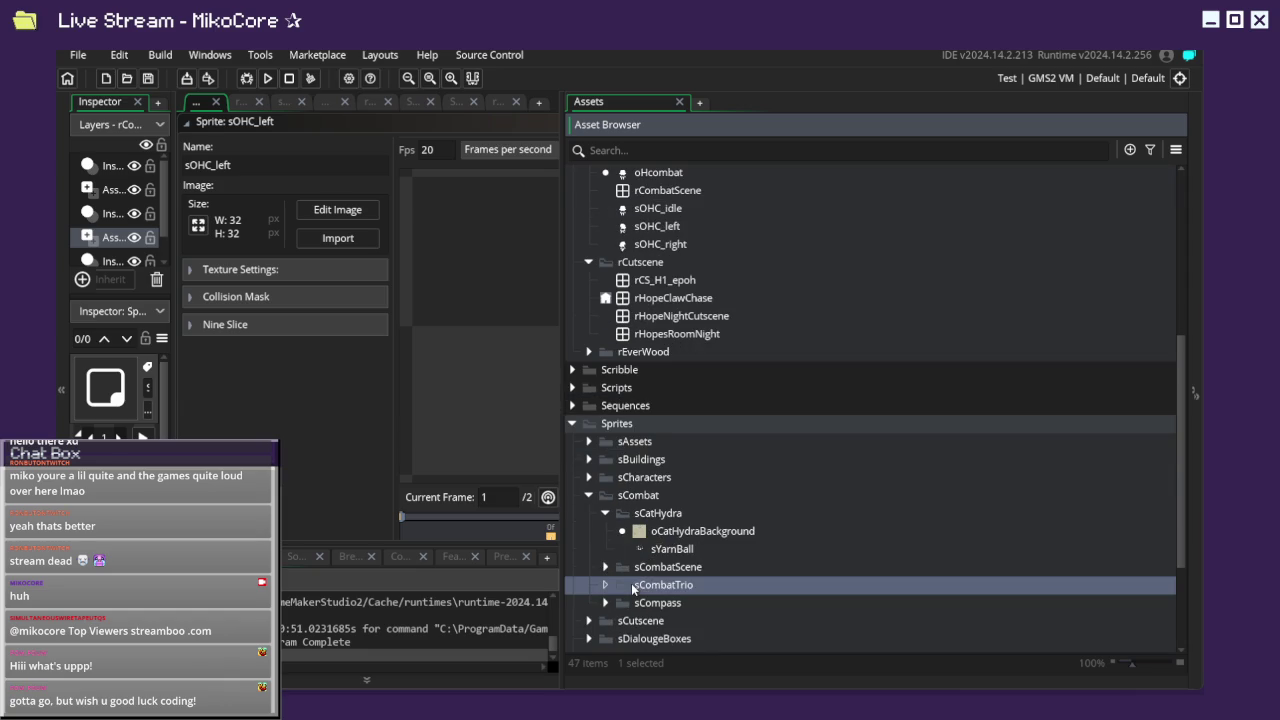
# Create a default-named group1 subgroup inside the sCombatTrio folder.
pyautogui.rightClick(632, 588)
pyautogui.click(616, 590)
pyautogui.rightClick(641, 587)
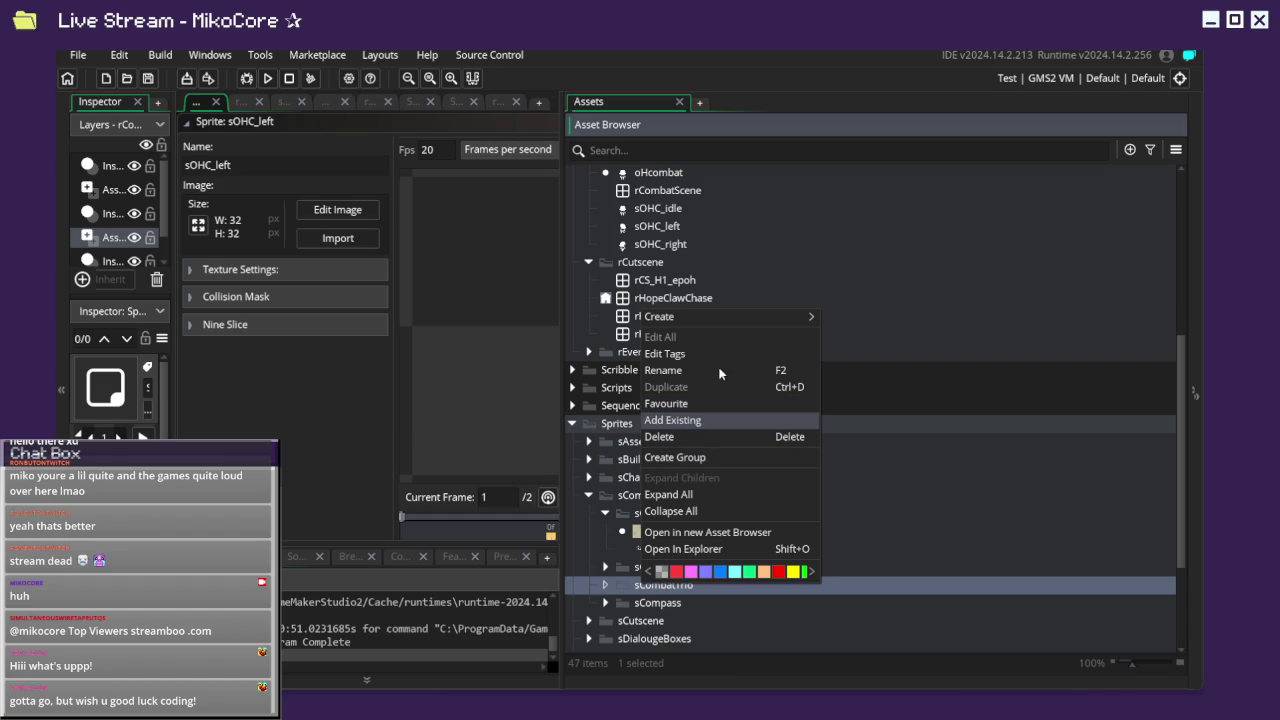
pyautogui.moveTo(699, 318)
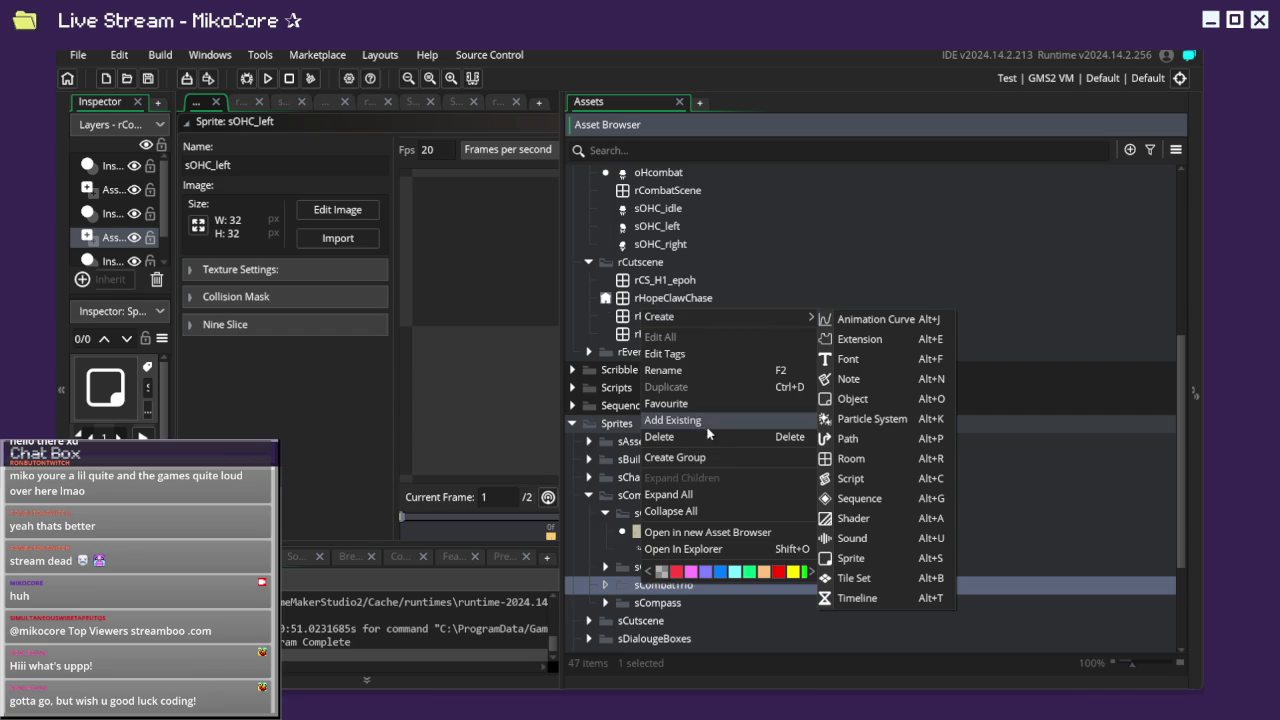
pyautogui.click(712, 460)
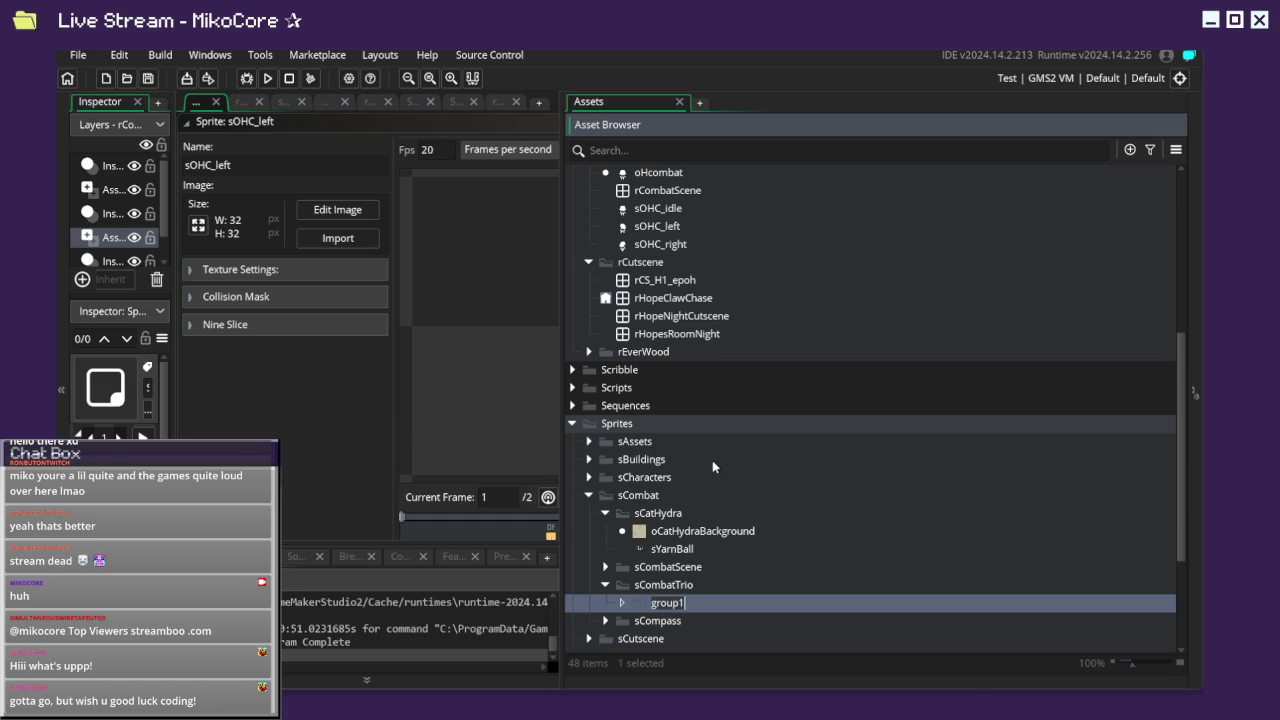
# Name the new group sHC and move the three sOHC sprites into it.
pyautogui.write('sHc')
pyautogui.press('BackSpace')
pyautogui.write('C')
pyautogui.click(630, 209)
pyautogui.keyDown('shift'); pyautogui.click(650, 244); pyautogui.keyUp('shift')
pyautogui.moveTo(644, 228)
pyautogui.mouseDown()
pyautogui.moveTo(698, 265)
pyautogui.moveTo(705, 565)
pyautogui.moveTo(683, 604)
pyautogui.mouseUp()
# Rename sOHC_left and sOHC_idle to sHC_left and sHC_idle.
pyautogui.rightClick(675, 555)
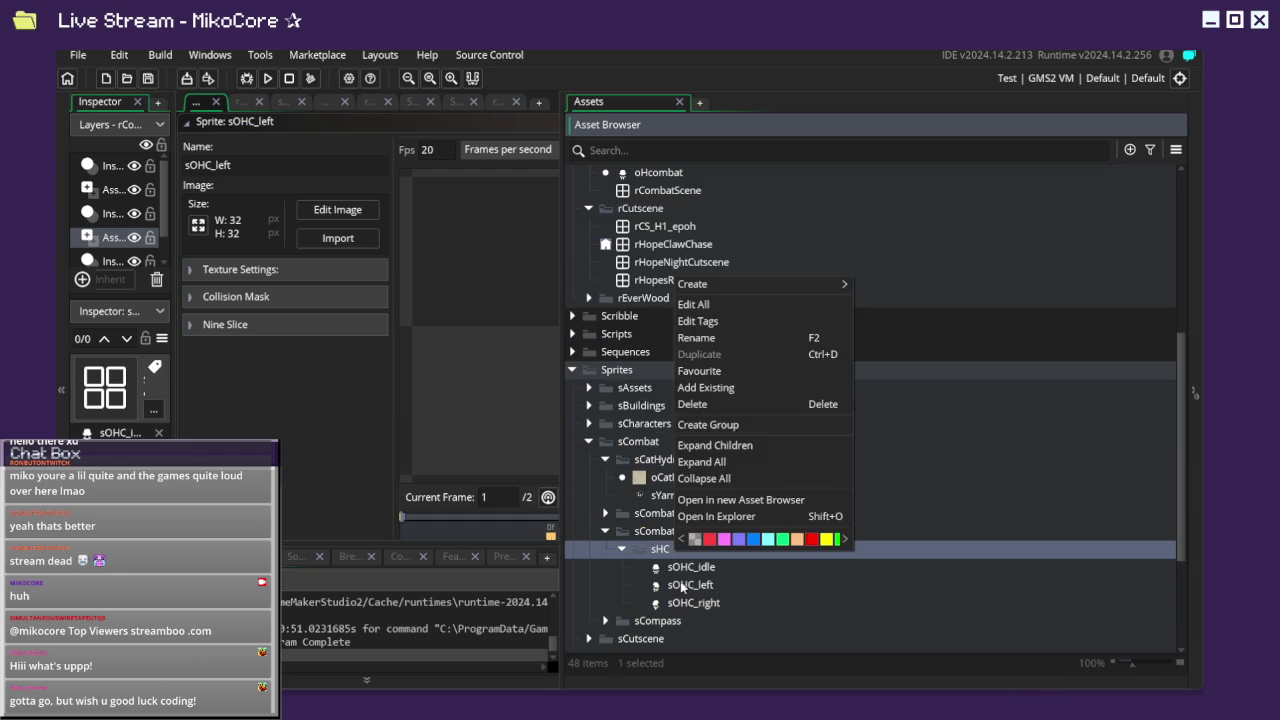
pyautogui.rightClick(683, 588)
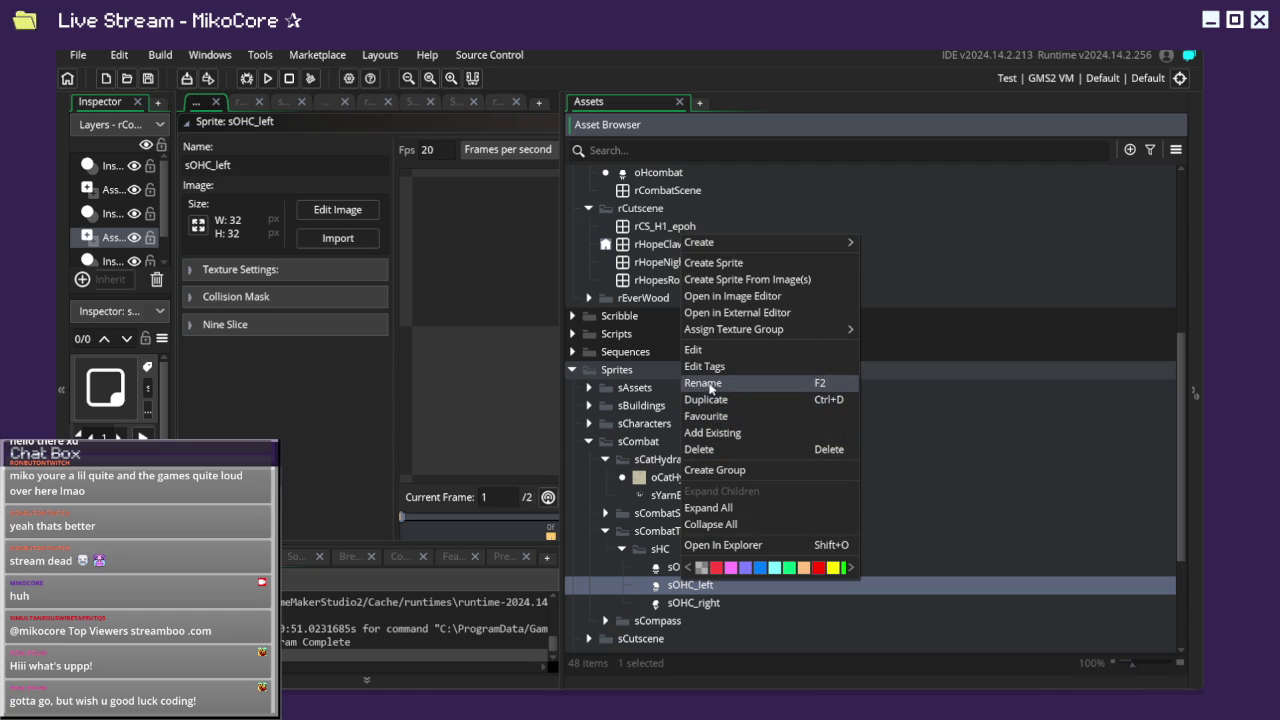
pyautogui.press('Escape')
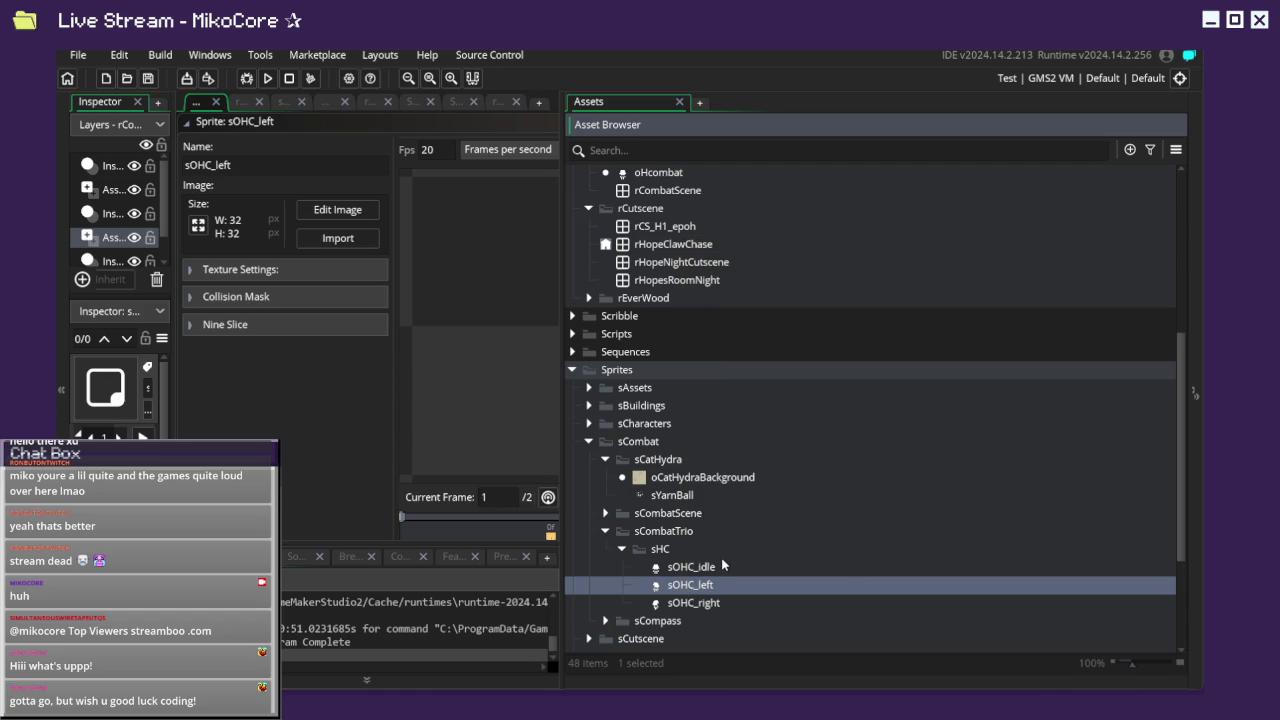
pyautogui.press('BackSpace')
pyautogui.press('Return')
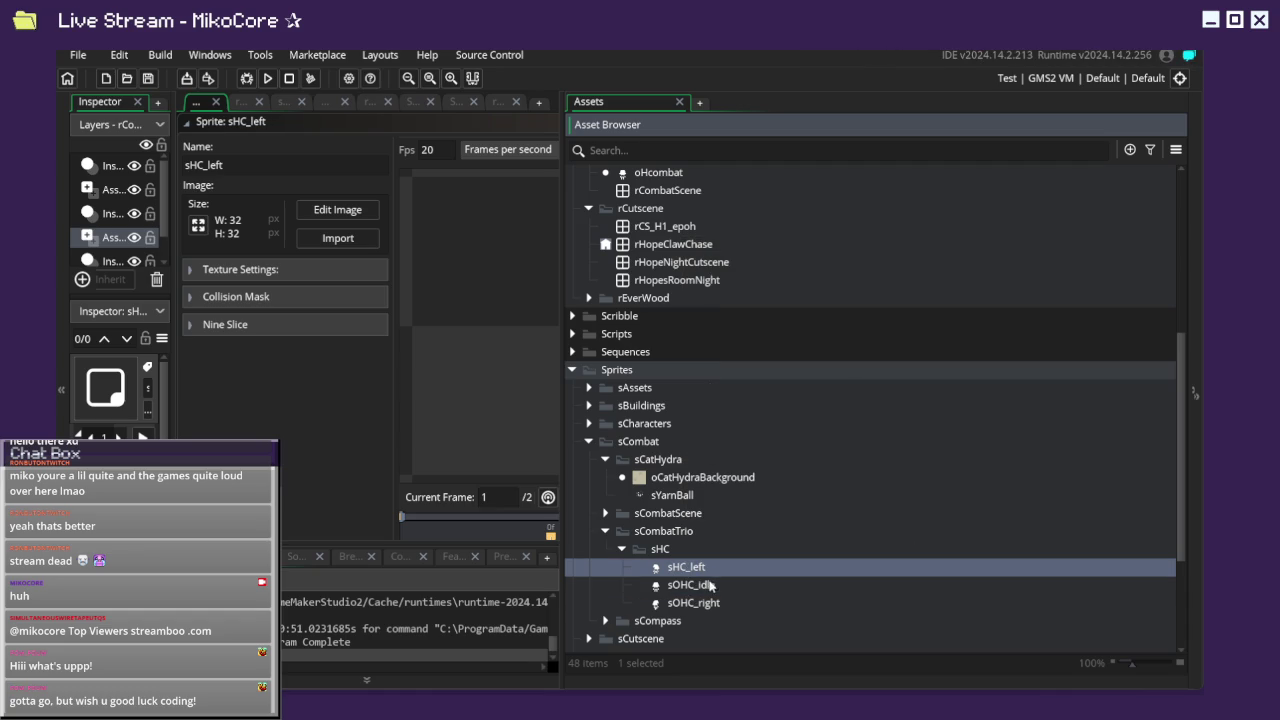
pyautogui.rightClick(711, 587)
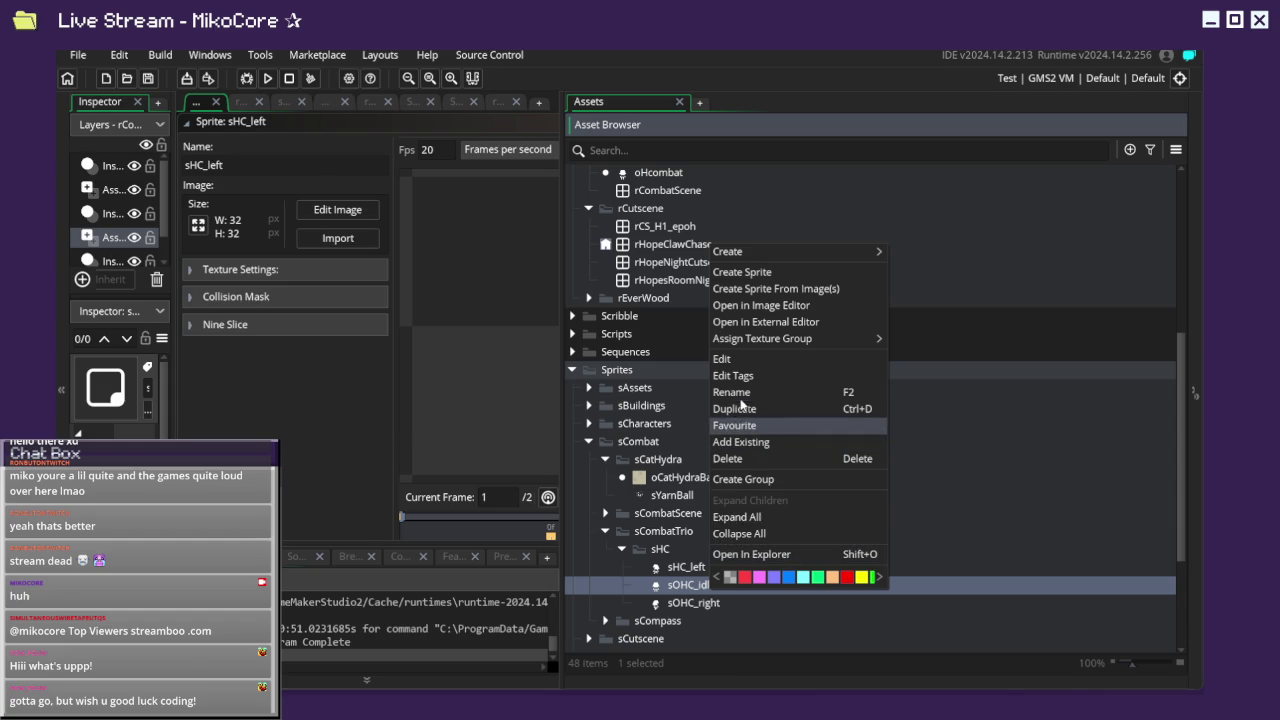
pyautogui.click(733, 392)
pyautogui.click(697, 586)
pyautogui.press('BackSpace')
pyautogui.press('Return')
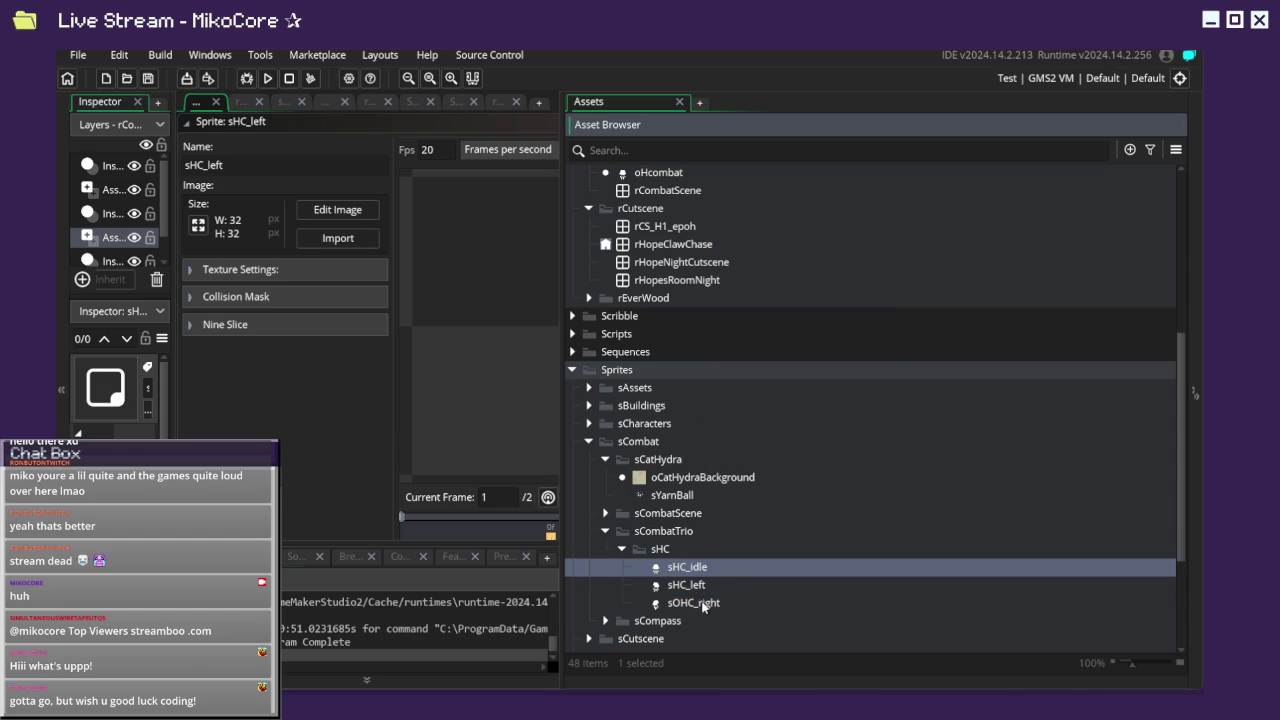
# Rename sOHC_right to sHC_right and launch a test run of the game.
pyautogui.click(703, 604)
pyautogui.rightClick(703, 604)
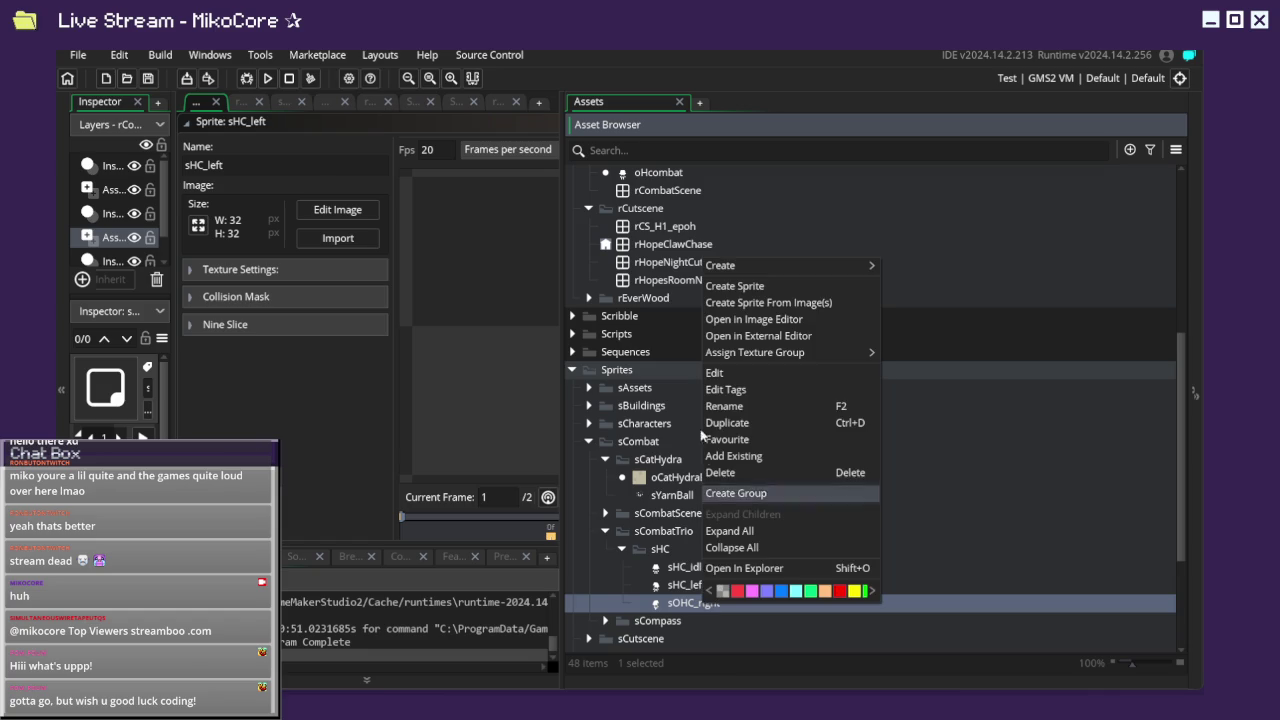
pyautogui.click(735, 411)
pyautogui.press('Left')
pyautogui.press('Left')
pyautogui.press('Left')
pyautogui.press('BackSpace')
pyautogui.press('Return')
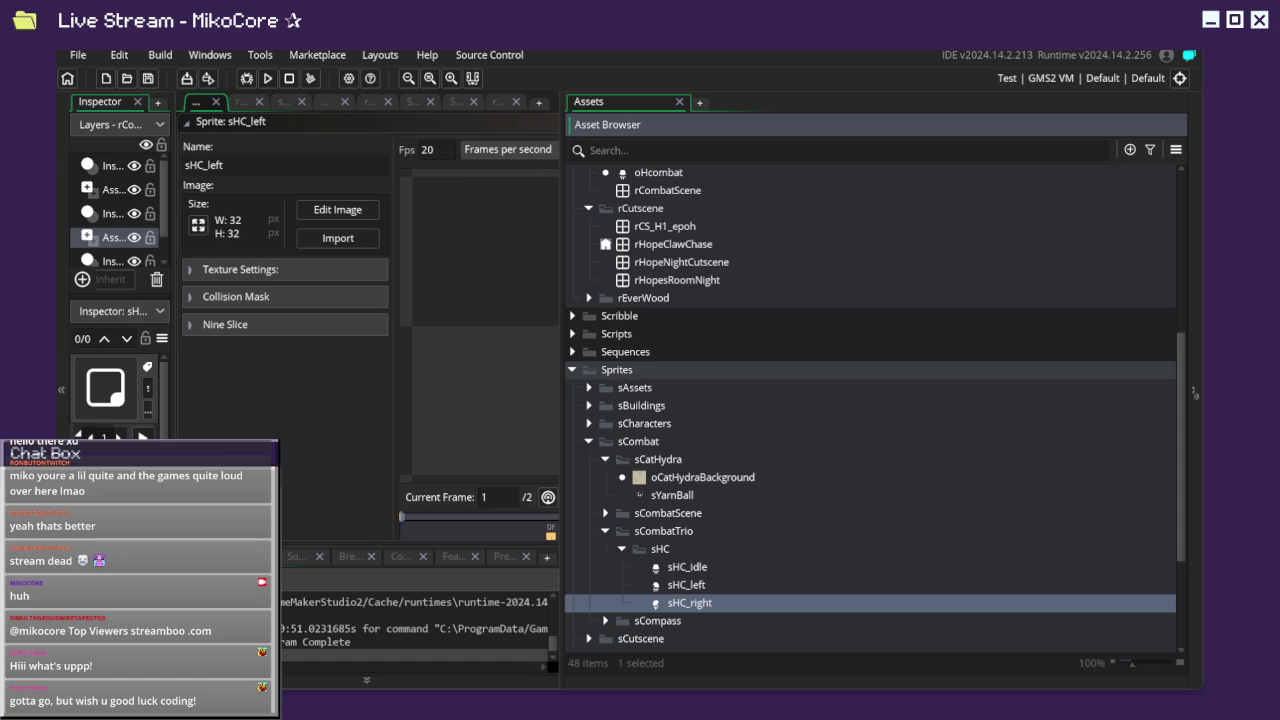
pyautogui.click(265, 78)
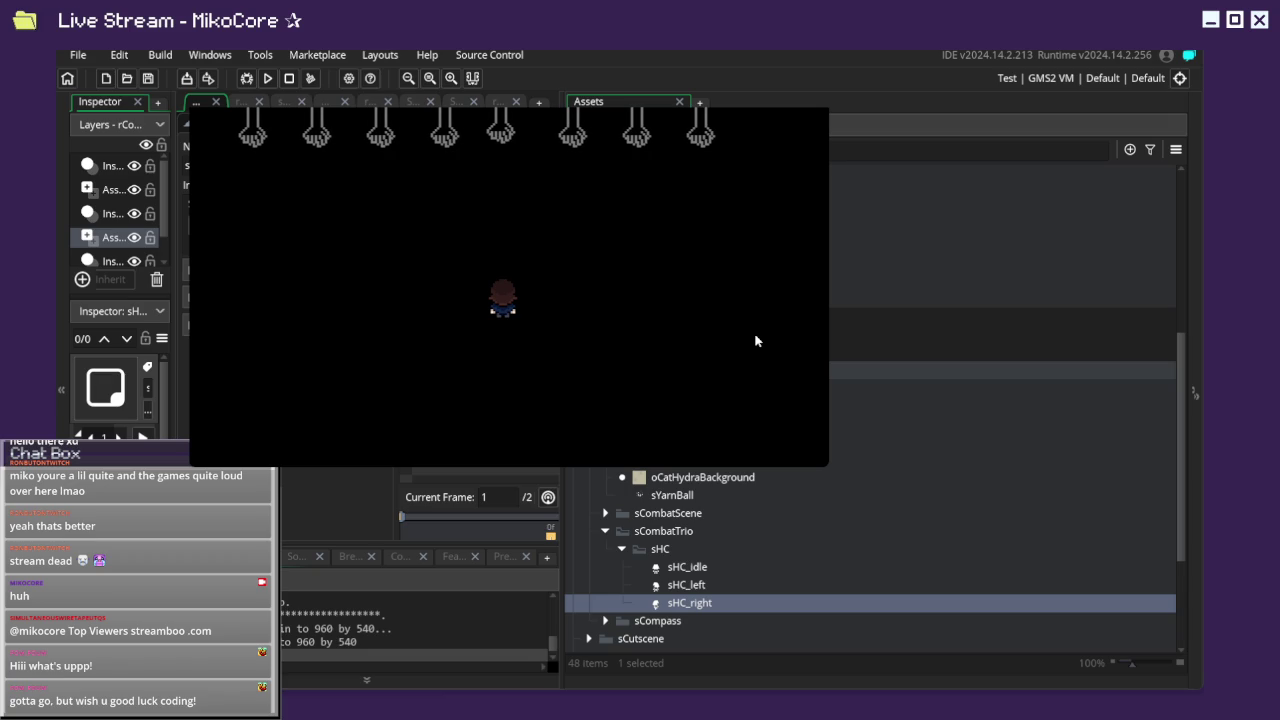
# Walk the character left, right, up and down as the claws begin descending.
pyautogui.press('Left')
pyautogui.press('Right')
pyautogui.press('Left')
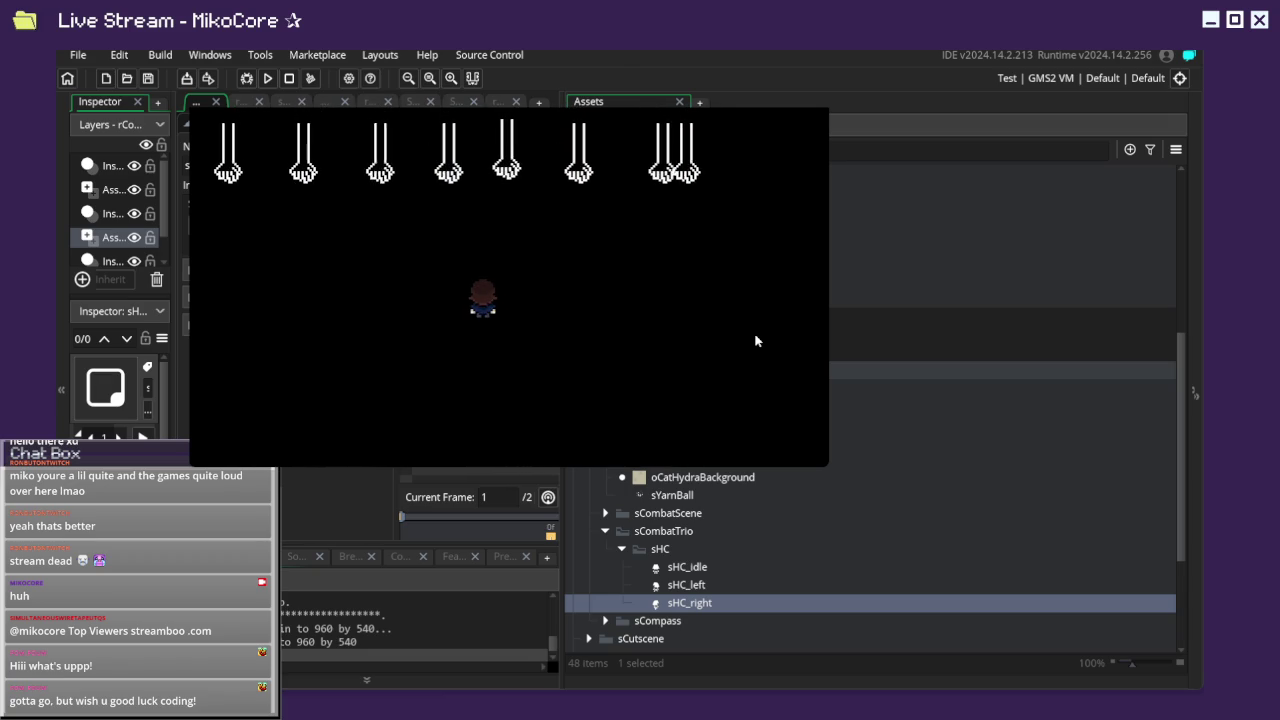
pyautogui.press('Left')
pyautogui.press('Right')
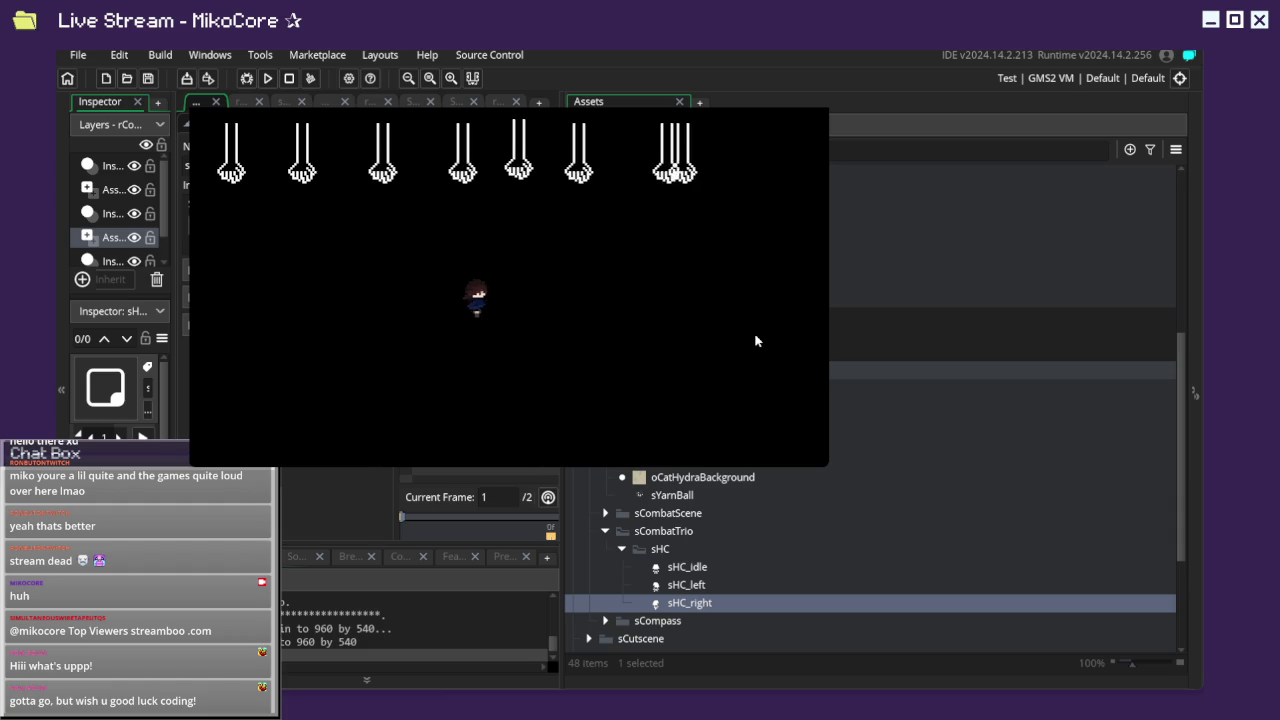
pyautogui.press('Left')
pyautogui.press('Up')
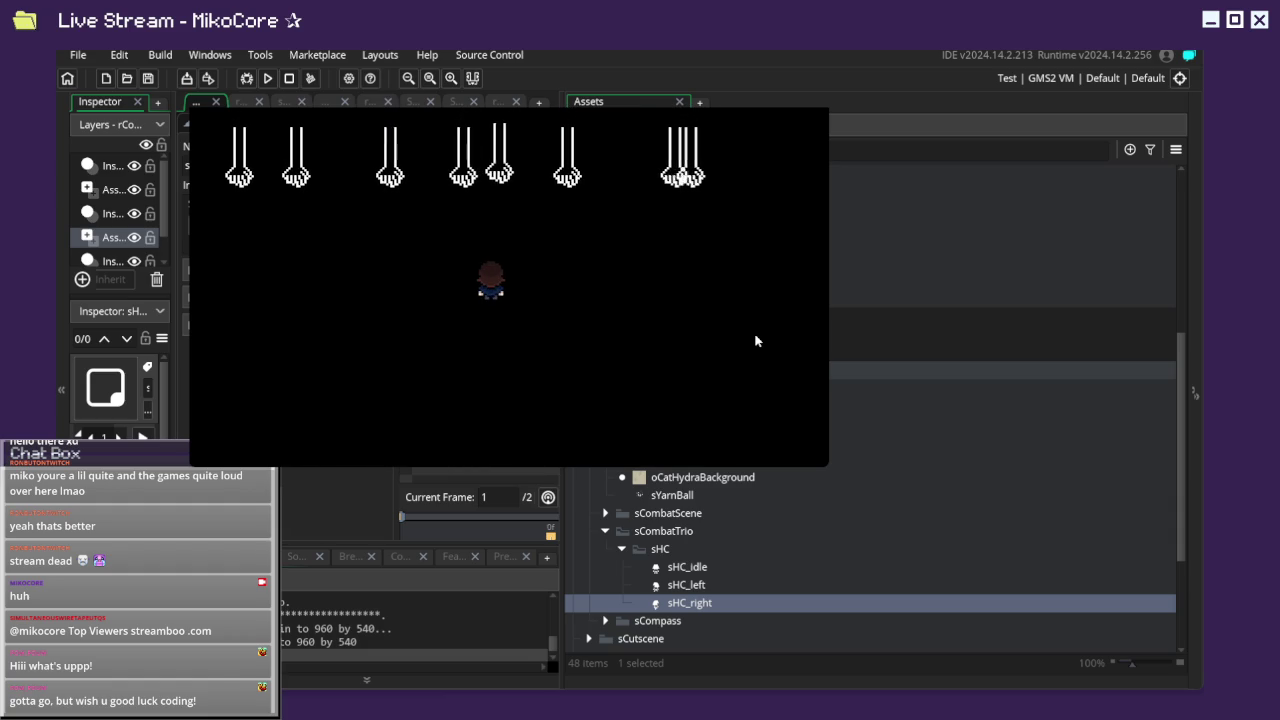
pyautogui.press('Right')
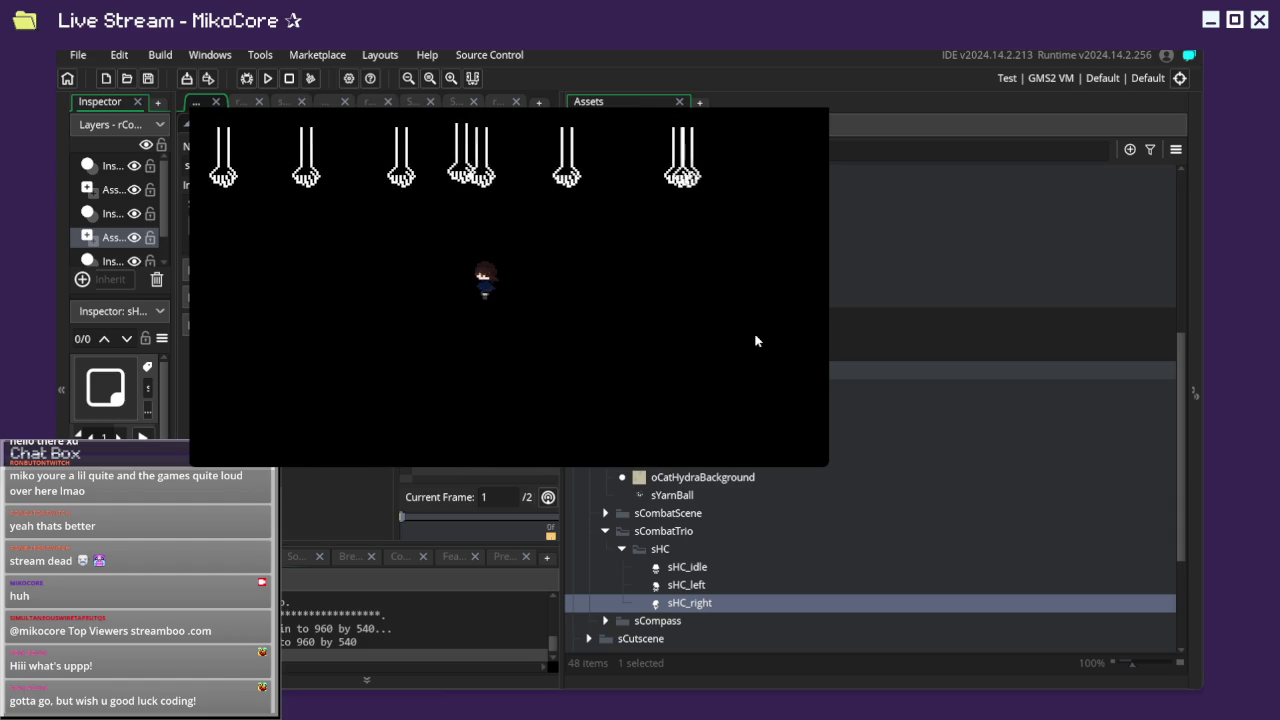
pyautogui.press('Down')
pyautogui.press('Left')
pyautogui.press('Up')
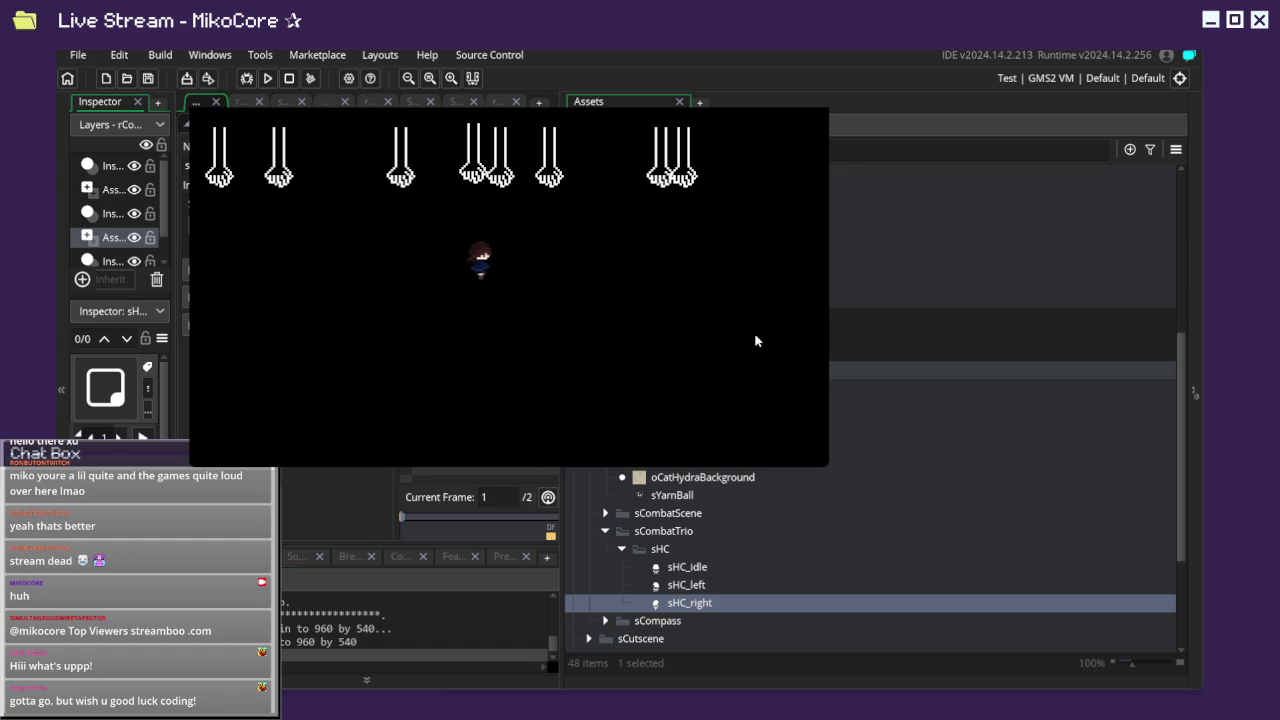
# Dodge the sweeping hands with the arrow keys, then quit the game with Escape.
pyautogui.press('Right')
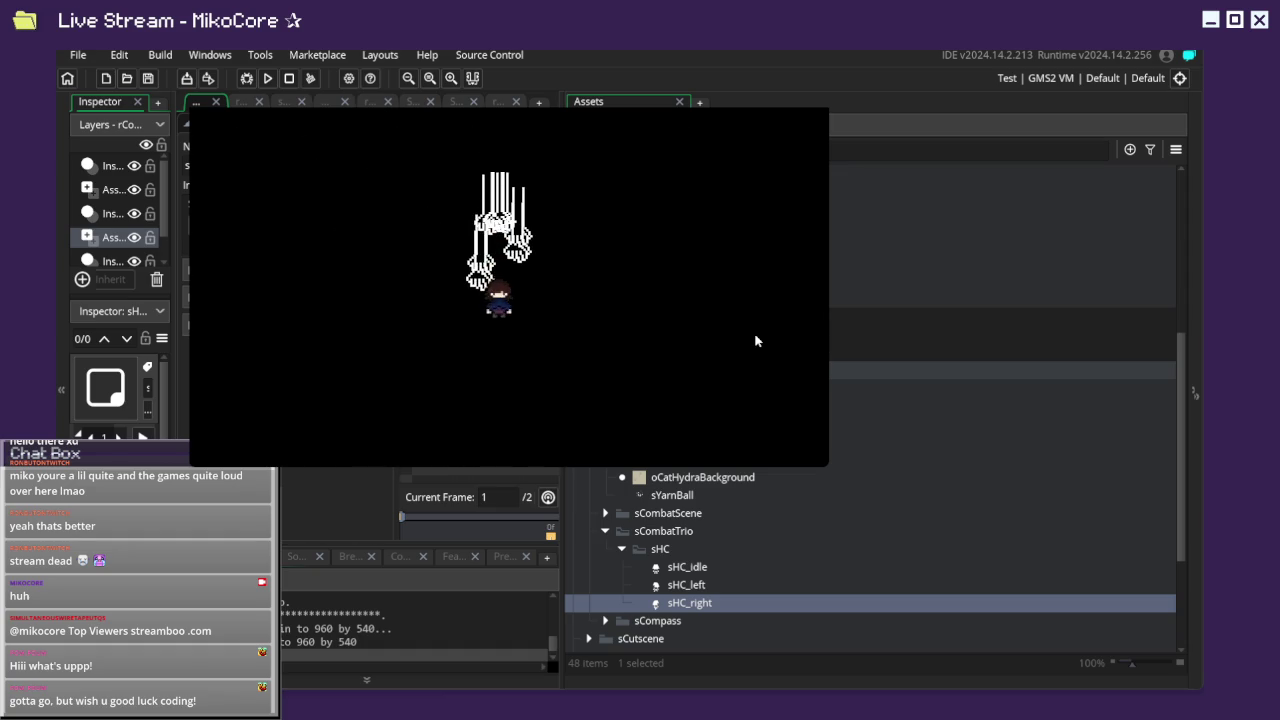
pyautogui.press('Left')
pyautogui.press('Up')
pyautogui.press('Right')
pyautogui.press('Down')
pyautogui.press('Left')
pyautogui.press('Left')
pyautogui.press('Right')
pyautogui.press('Left')
pyautogui.press('Right')
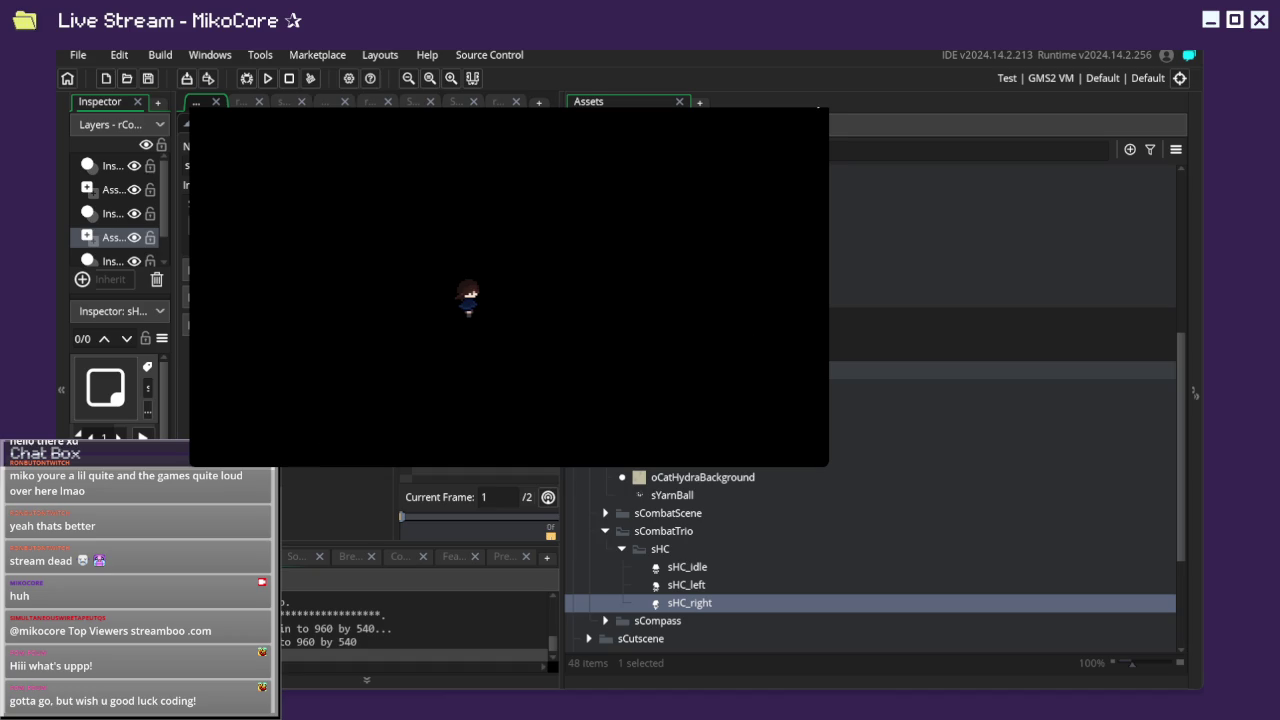
pyautogui.press('Escape')
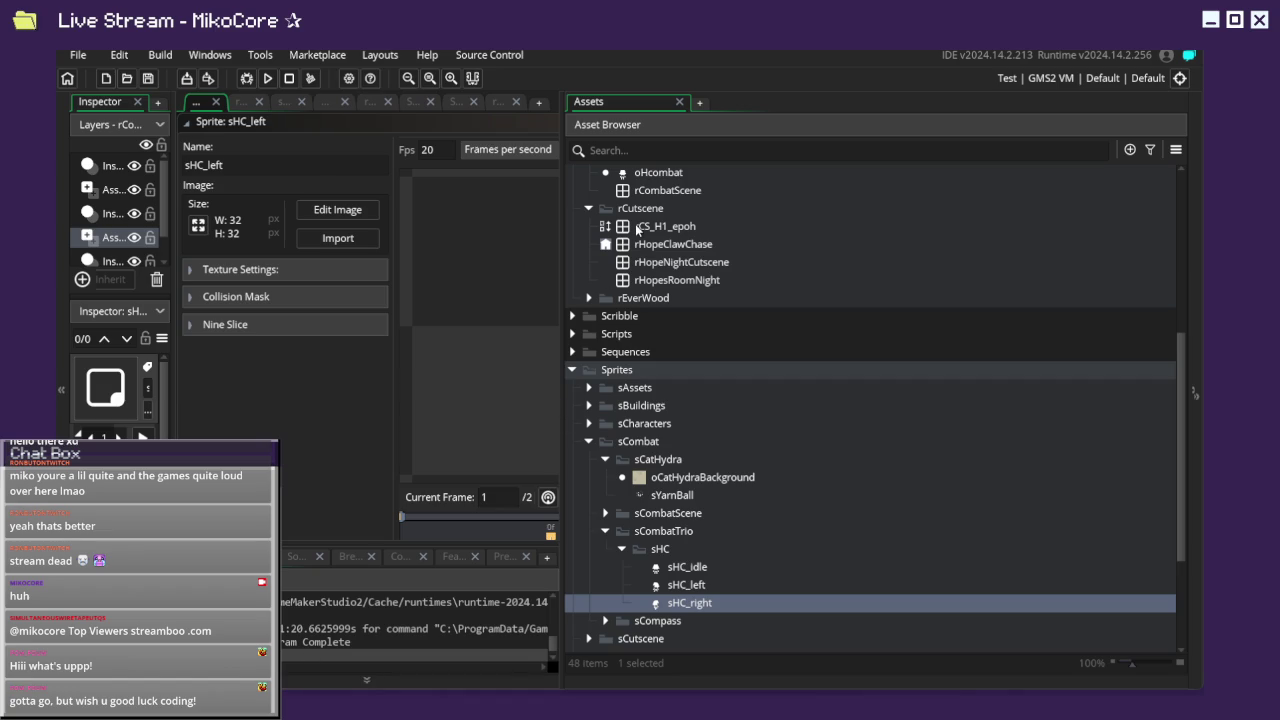
# Collapse the temp random folder in the asset list.
pyautogui.scroll(2, 676, 560)
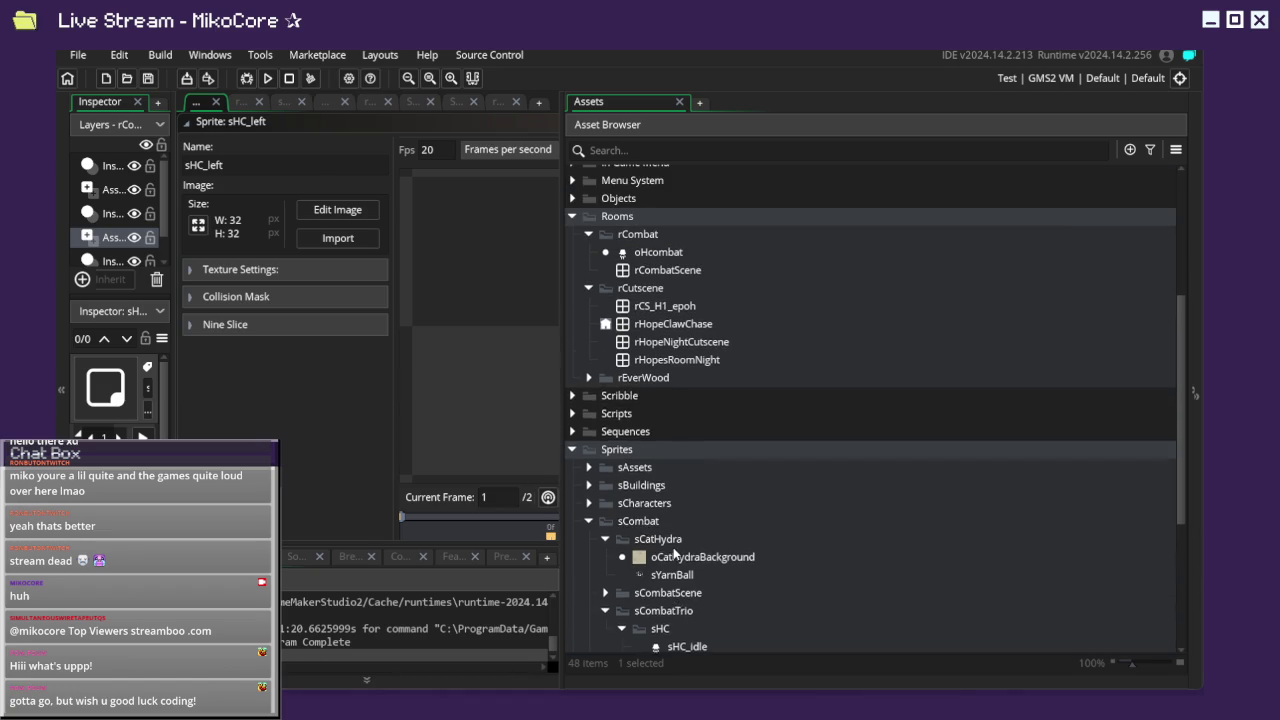
pyautogui.scroll(1, 673, 547)
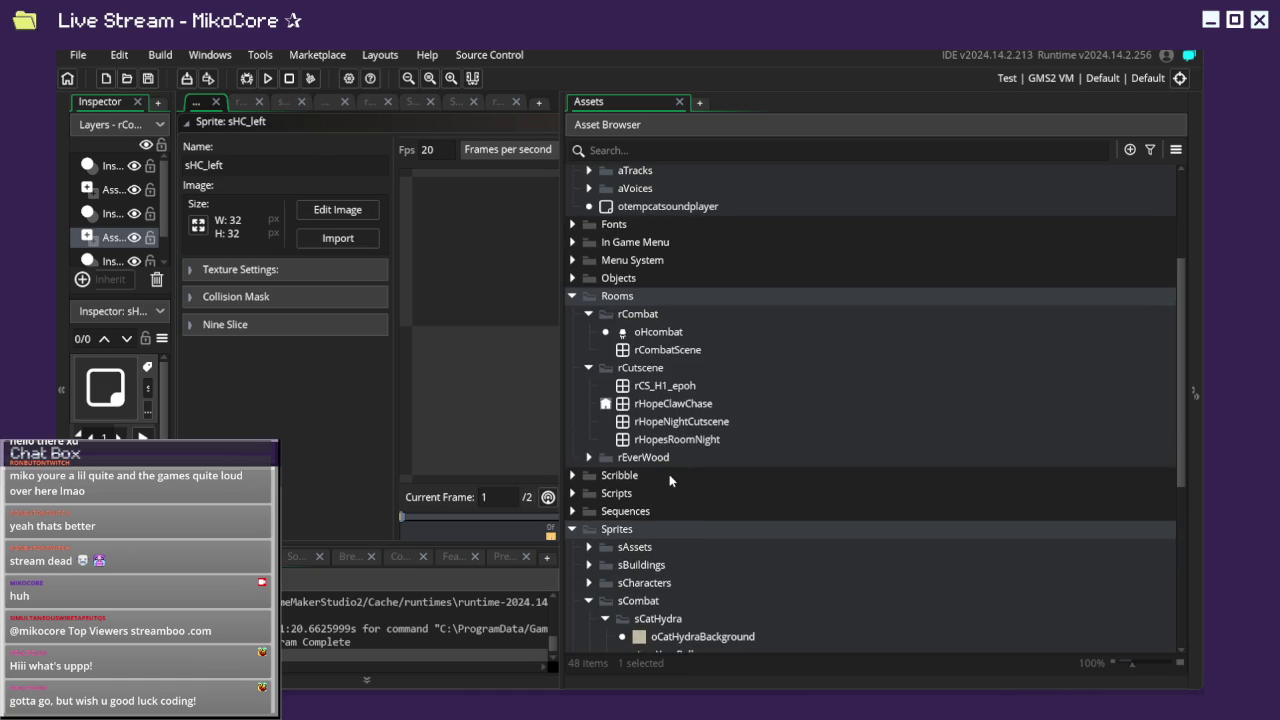
pyautogui.scroll(3, 660, 410)
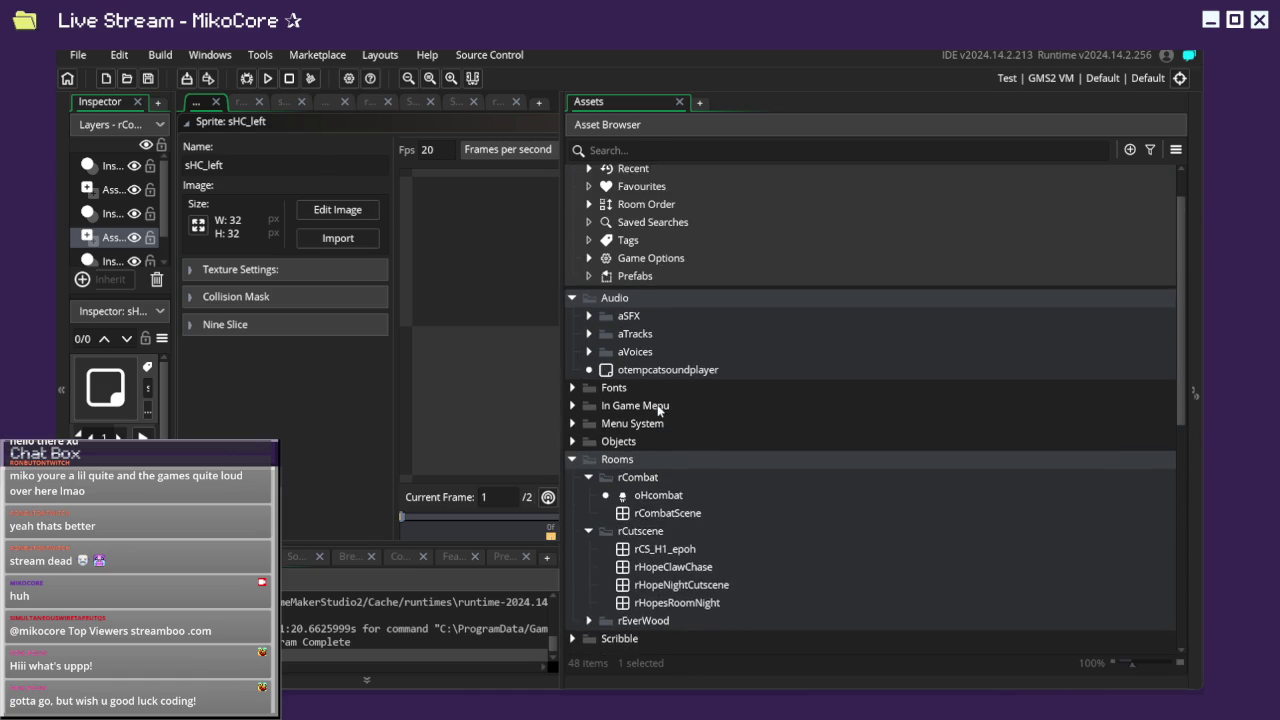
pyautogui.scroll(1, 657, 404)
pyautogui.scroll(-6, 641, 432)
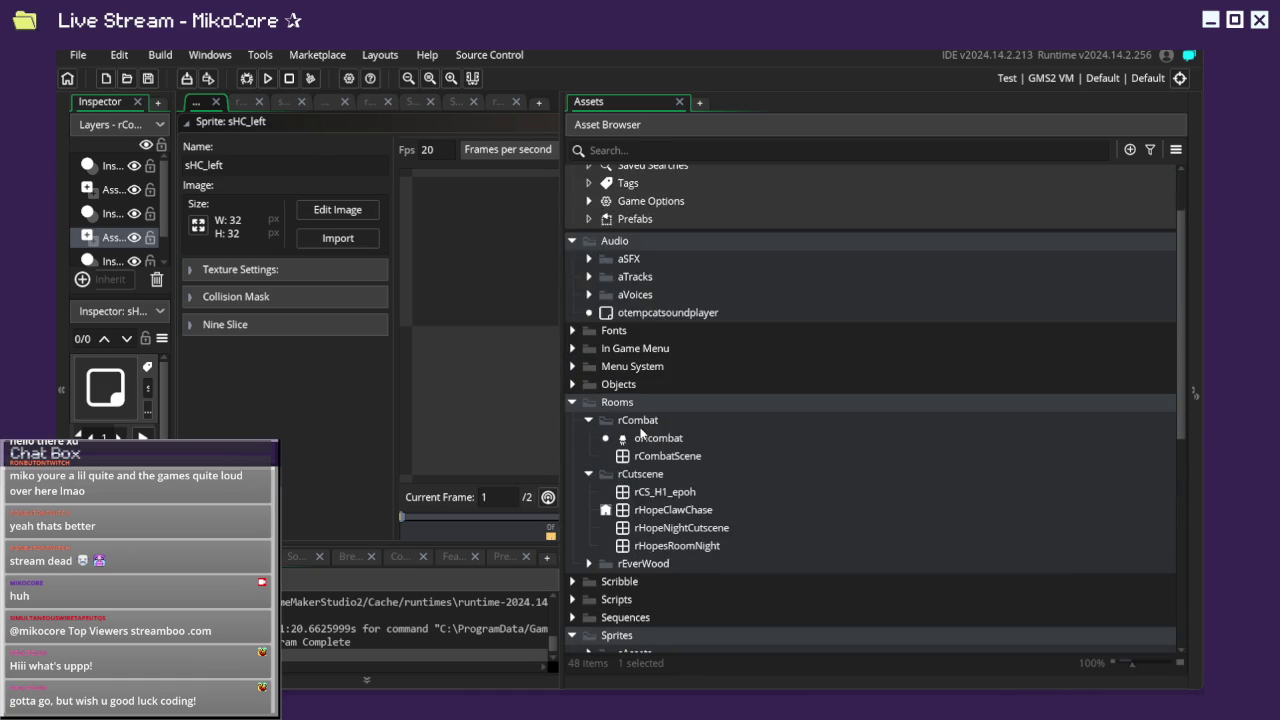
pyautogui.scroll(-4, 640, 430)
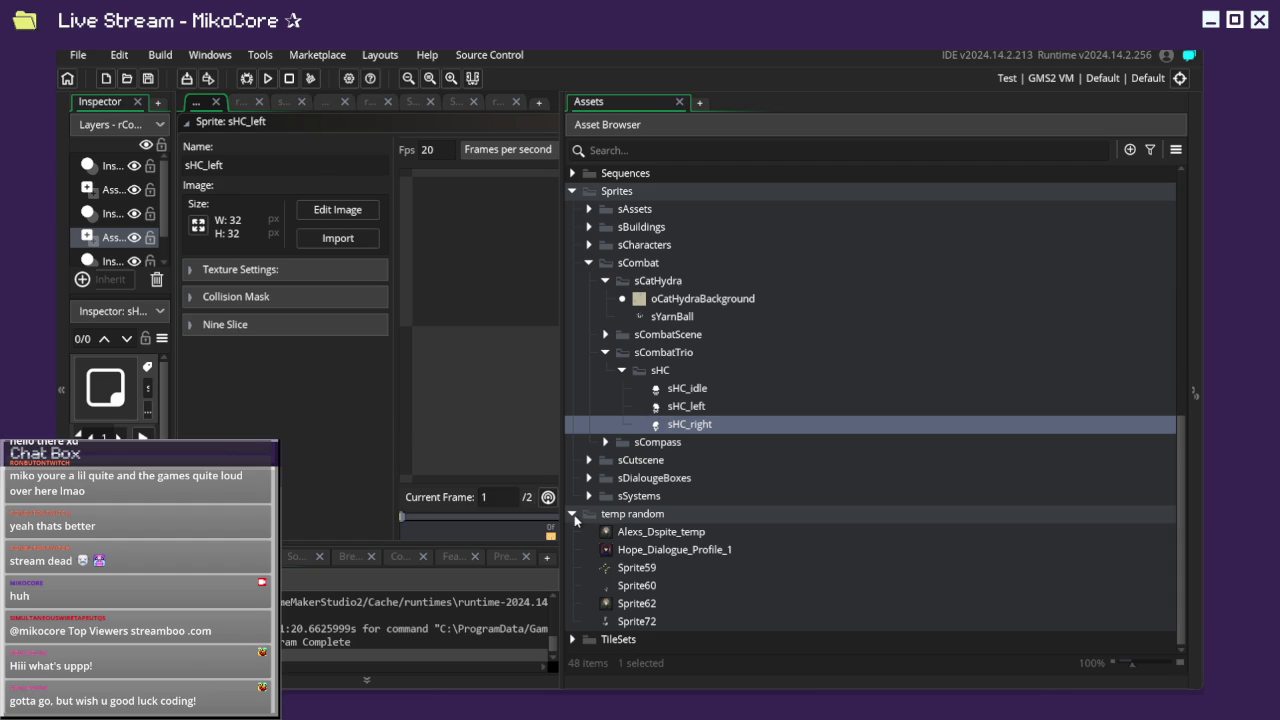
pyautogui.click(574, 516)
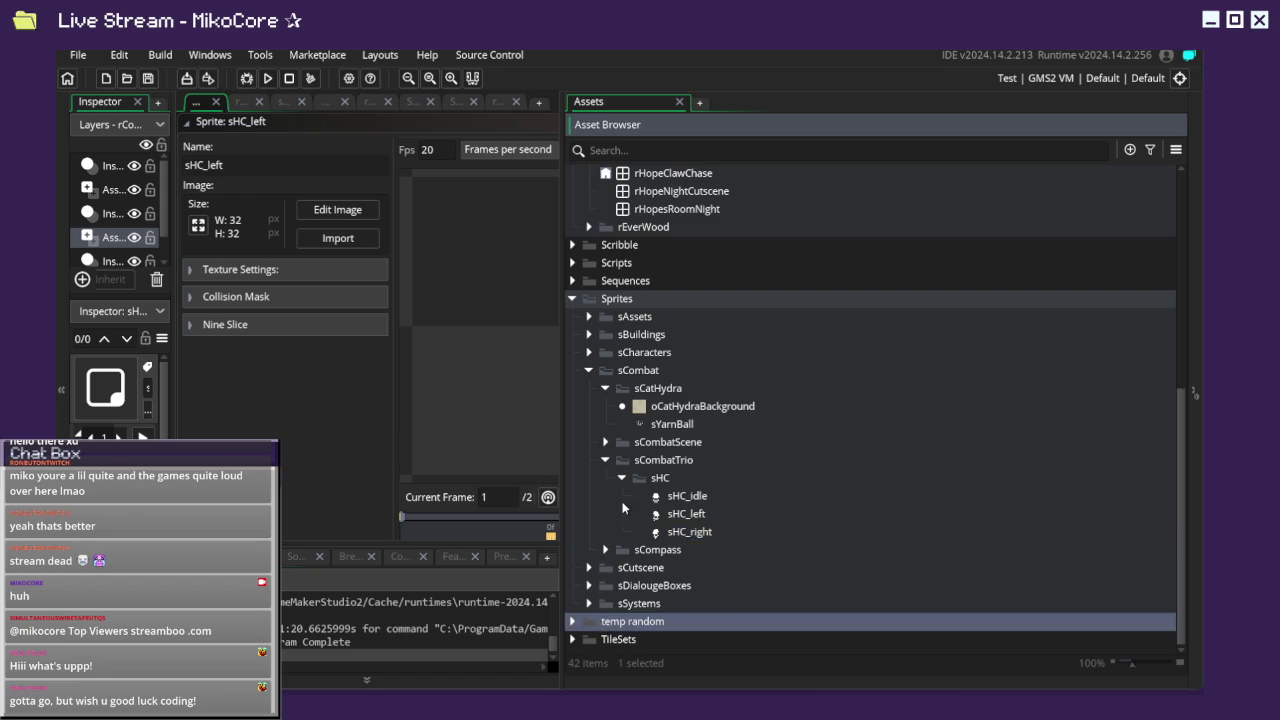
# Narrow the Assets panel and move the sHC_left sprite editor to the left.
pyautogui.scroll(4, 622, 453)
pyautogui.scroll(4, 622, 453)
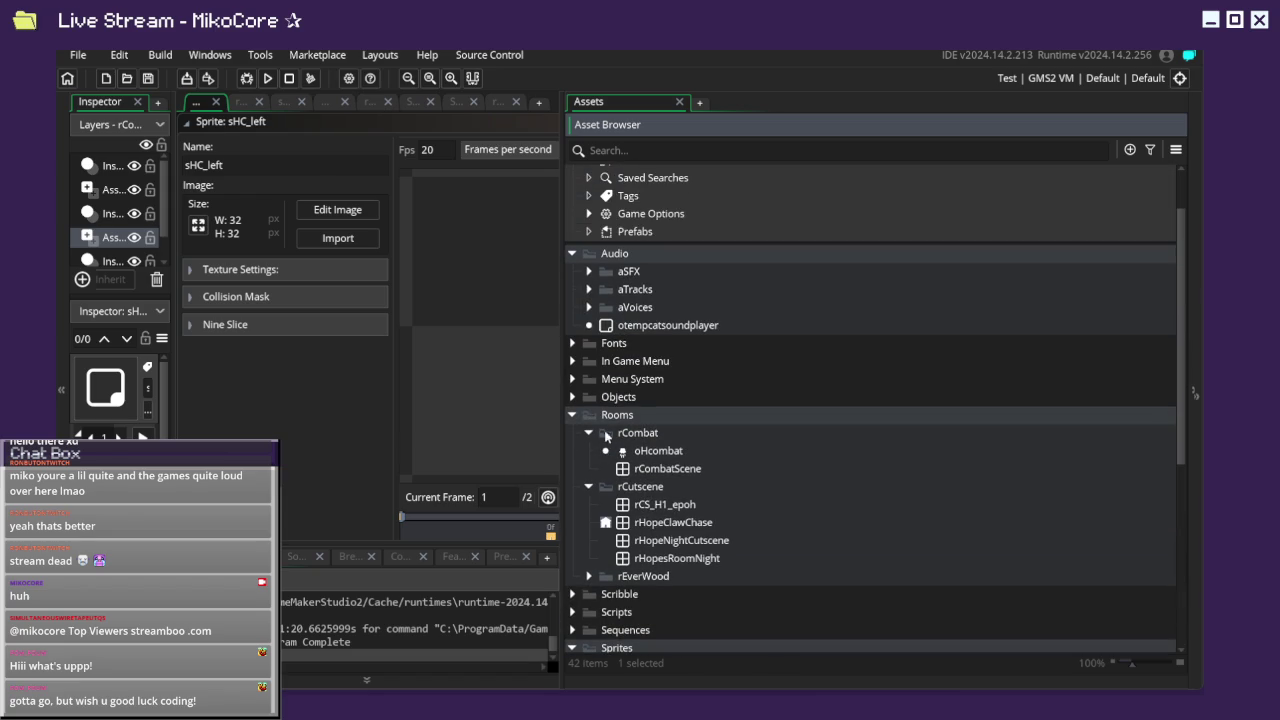
pyautogui.scroll(2, 612, 384)
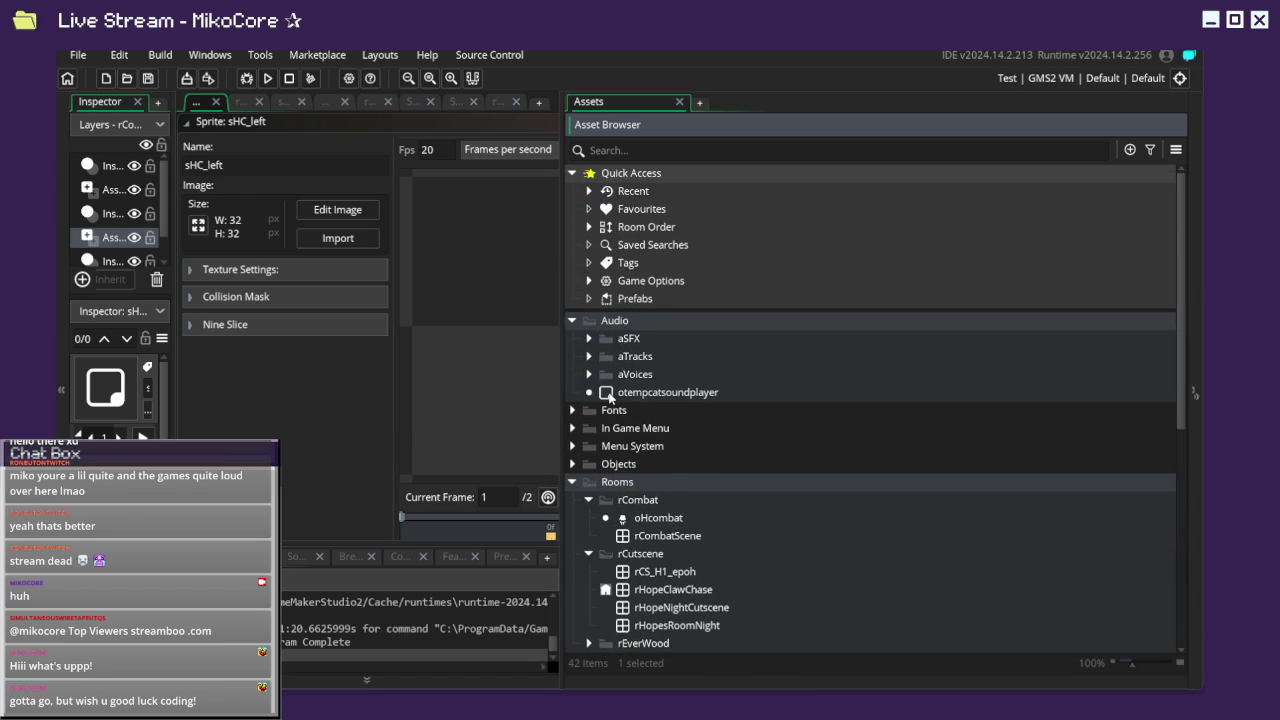
pyautogui.moveTo(566, 365); pyautogui.dragTo(897, 365)
pyautogui.scroll(2, 608, 134)
pyautogui.scroll(2, 690, 230)
pyautogui.scroll(-2, 727, 272)
pyautogui.moveTo(756, 235); pyautogui.dragTo(398, 227)
# Close the sHC_left editor, open rHopeClawChase and add a copy of the rightmost claw.
pyautogui.click(655, 231)
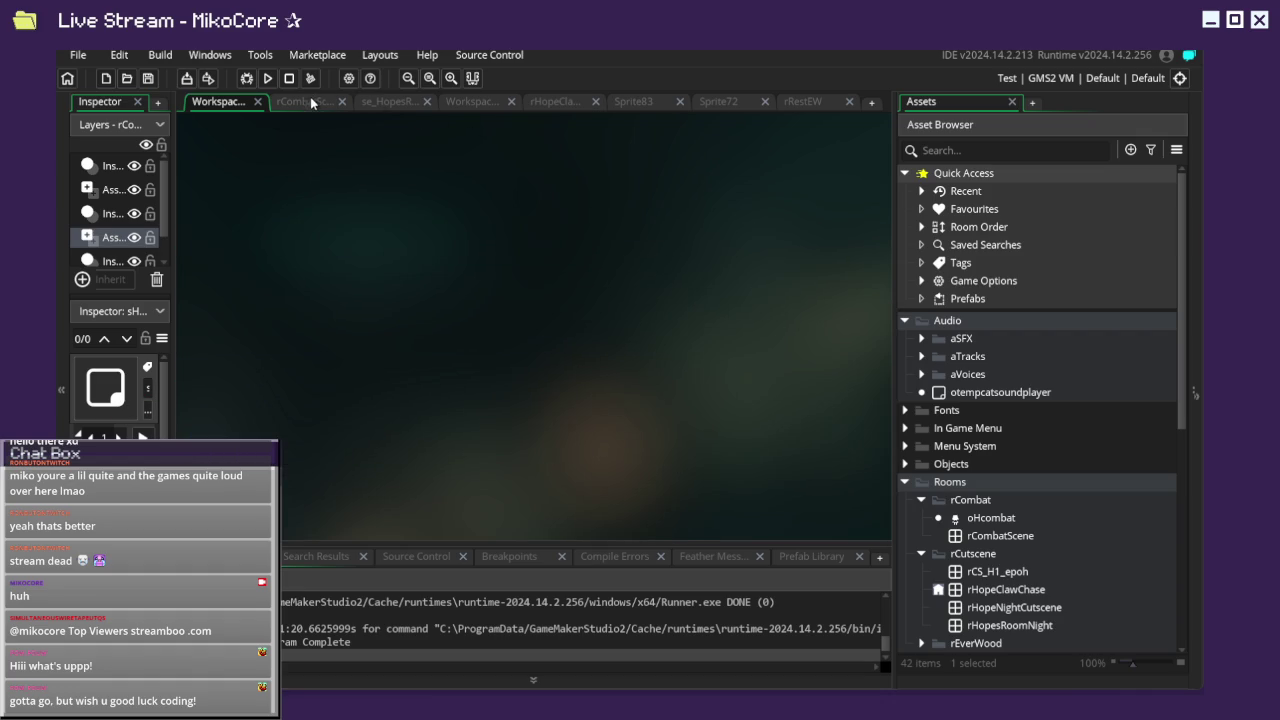
pyautogui.click(315, 101)
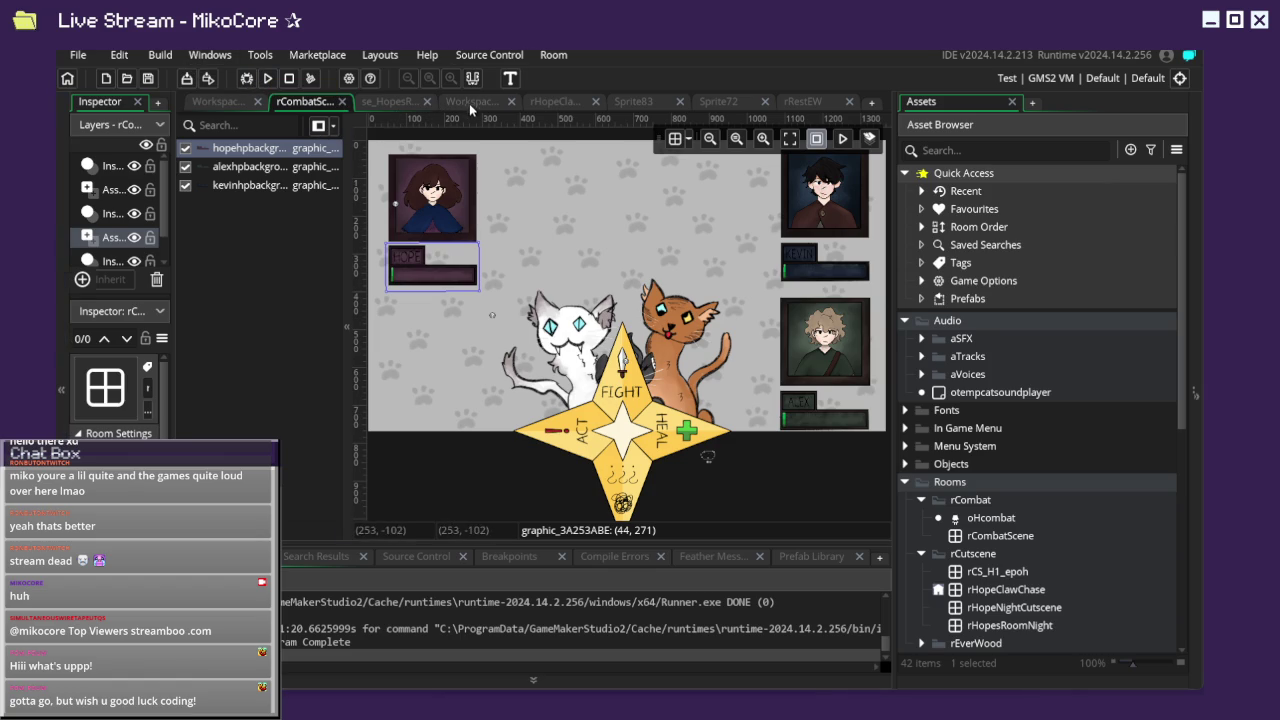
pyautogui.click(556, 102)
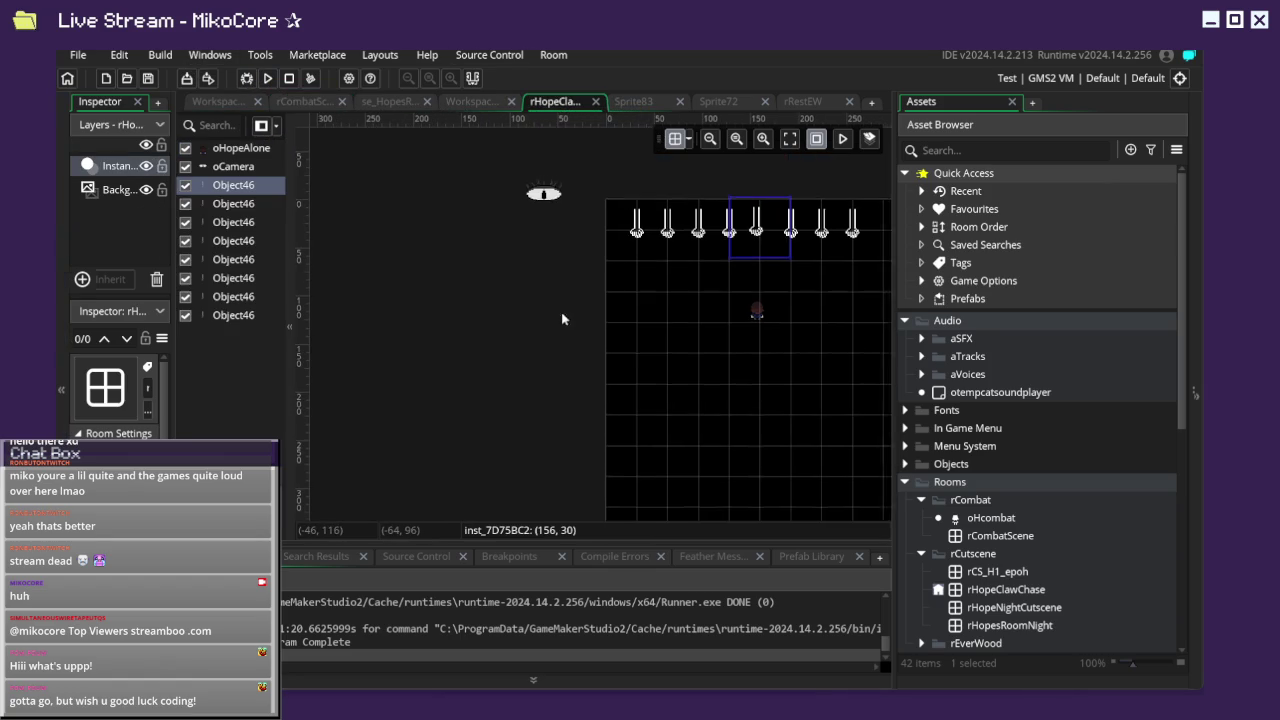
pyautogui.click(688, 250)
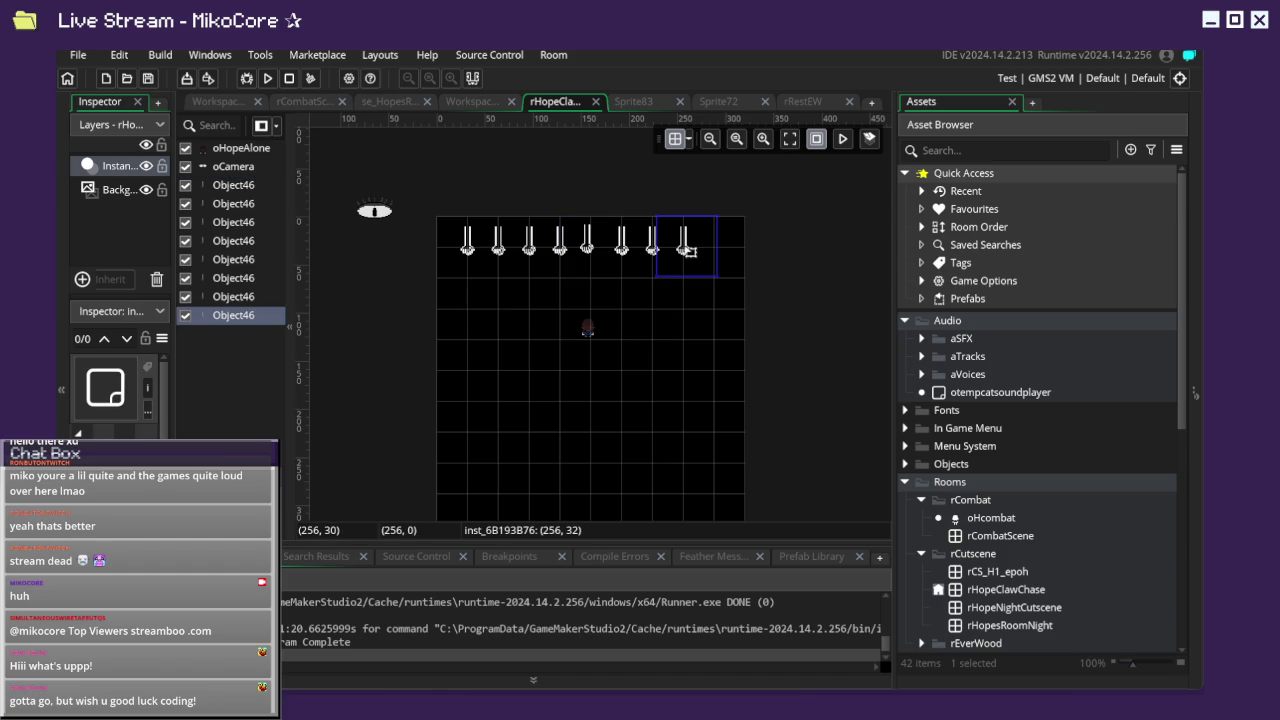
pyautogui.moveTo(688, 250)
pyautogui.mouseDown()
pyautogui.moveTo(706, 290)
pyautogui.moveTo(728, 272)
pyautogui.mouseUp()
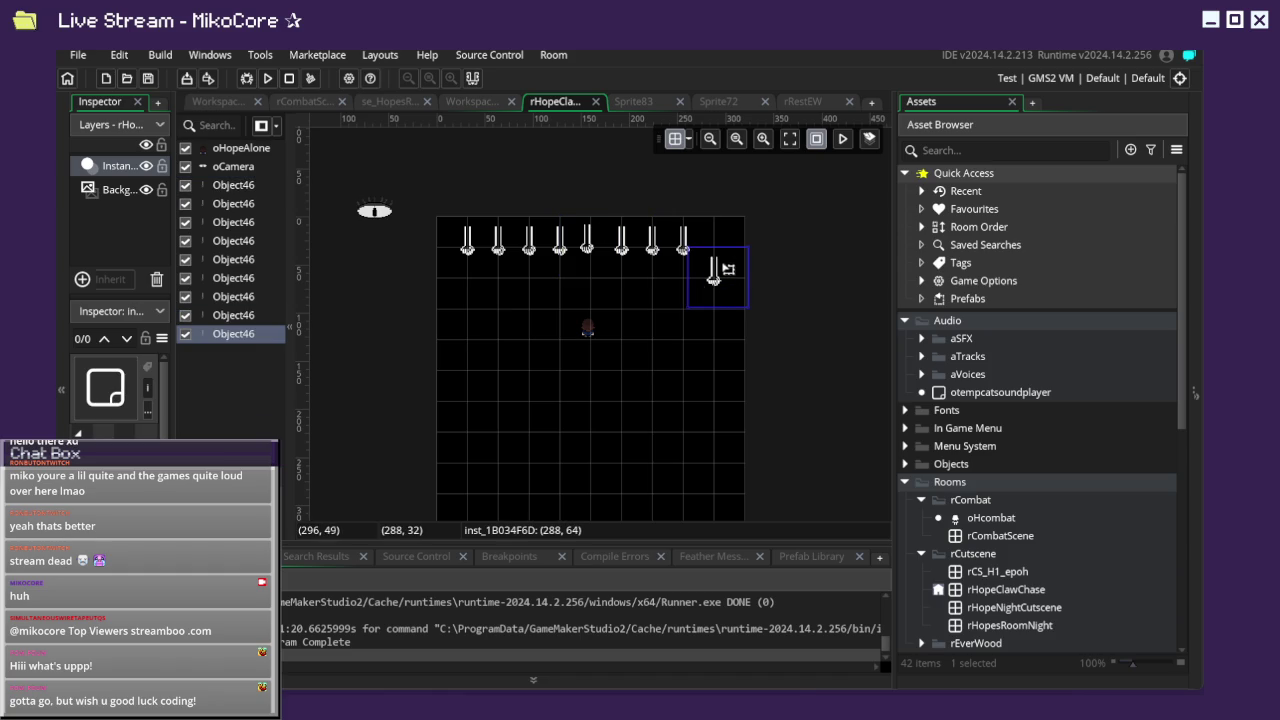
# Raise the three left-hand claws to different heights above the room.
pyautogui.click(497, 253)
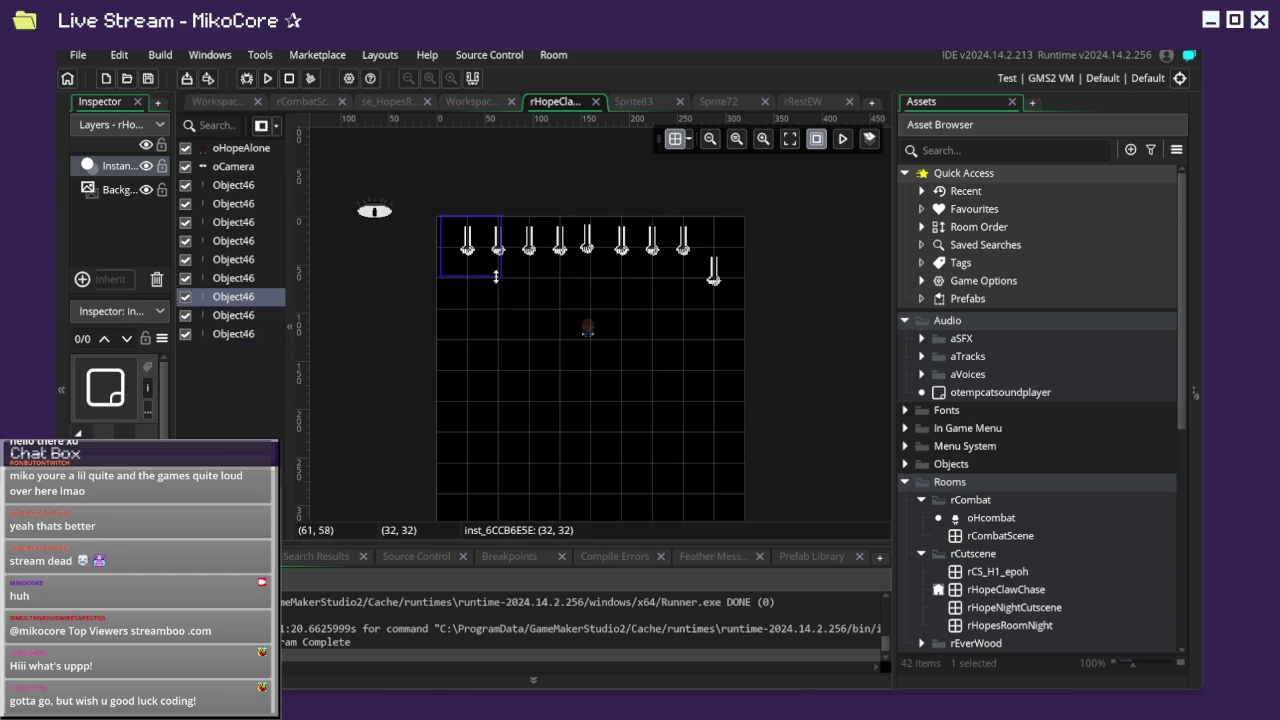
pyautogui.moveTo(483, 228); pyautogui.dragTo(483, 172)
pyautogui.click(562, 249)
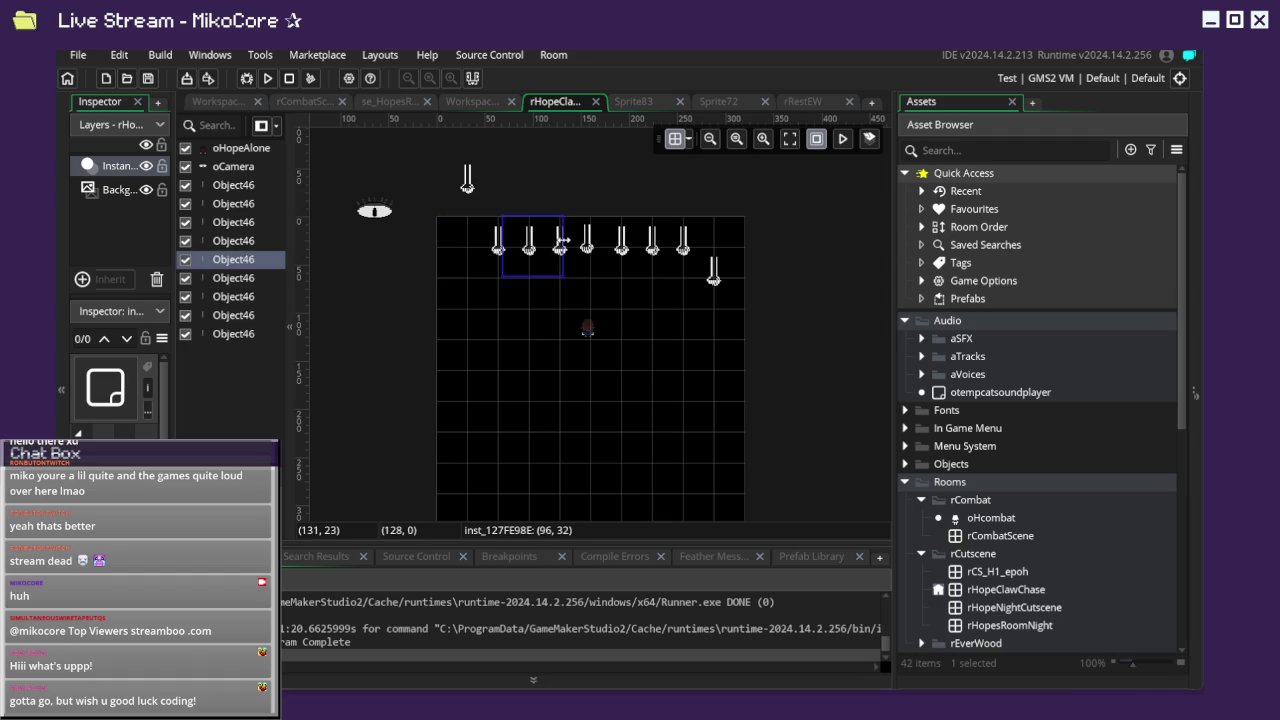
pyautogui.moveTo(543, 258); pyautogui.dragTo(543, 178)
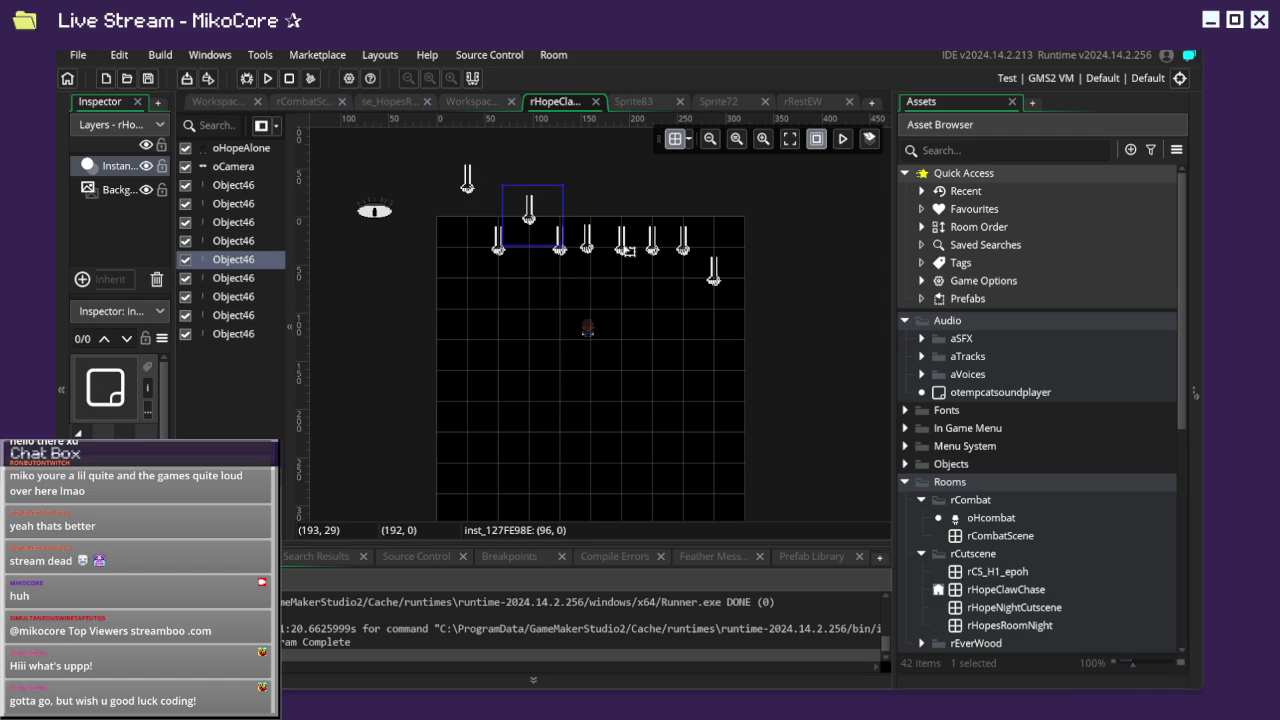
pyautogui.click(620, 247)
pyautogui.moveTo(626, 224); pyautogui.dragTo(626, 194)
# Lift the rightmost and two middle claws higher, then run the game.
pyautogui.click(702, 266)
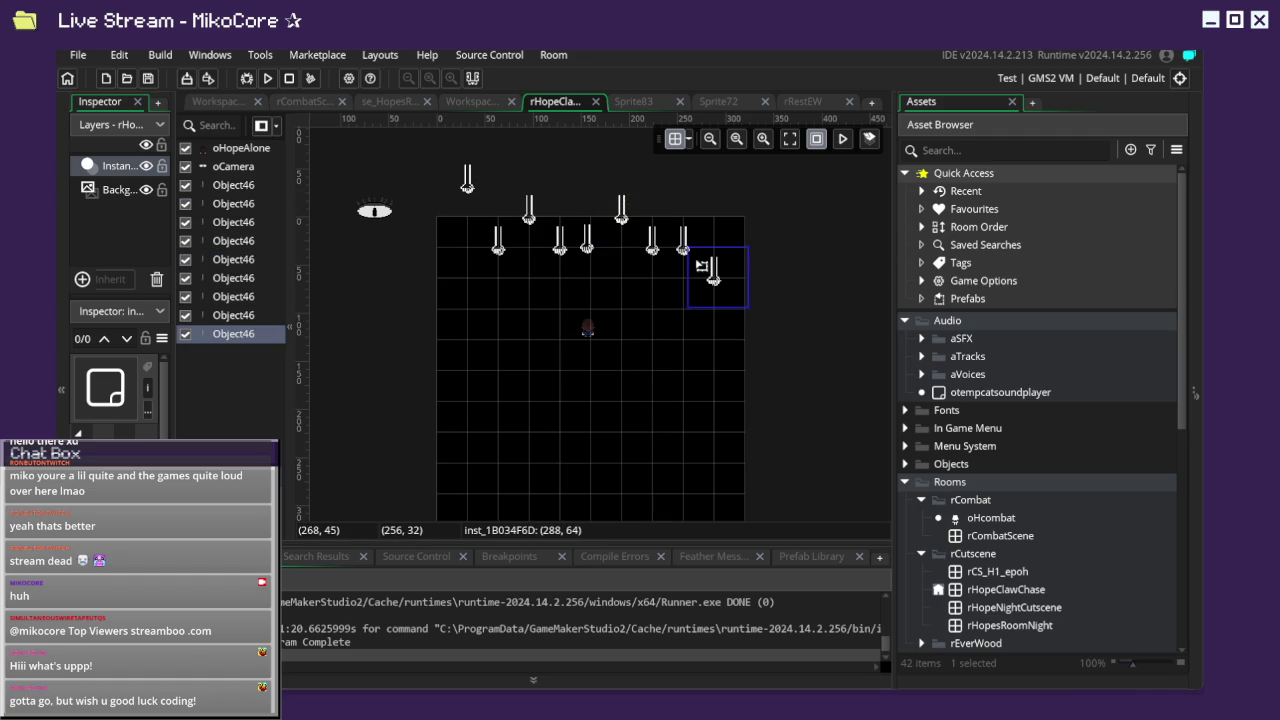
pyautogui.click(685, 240)
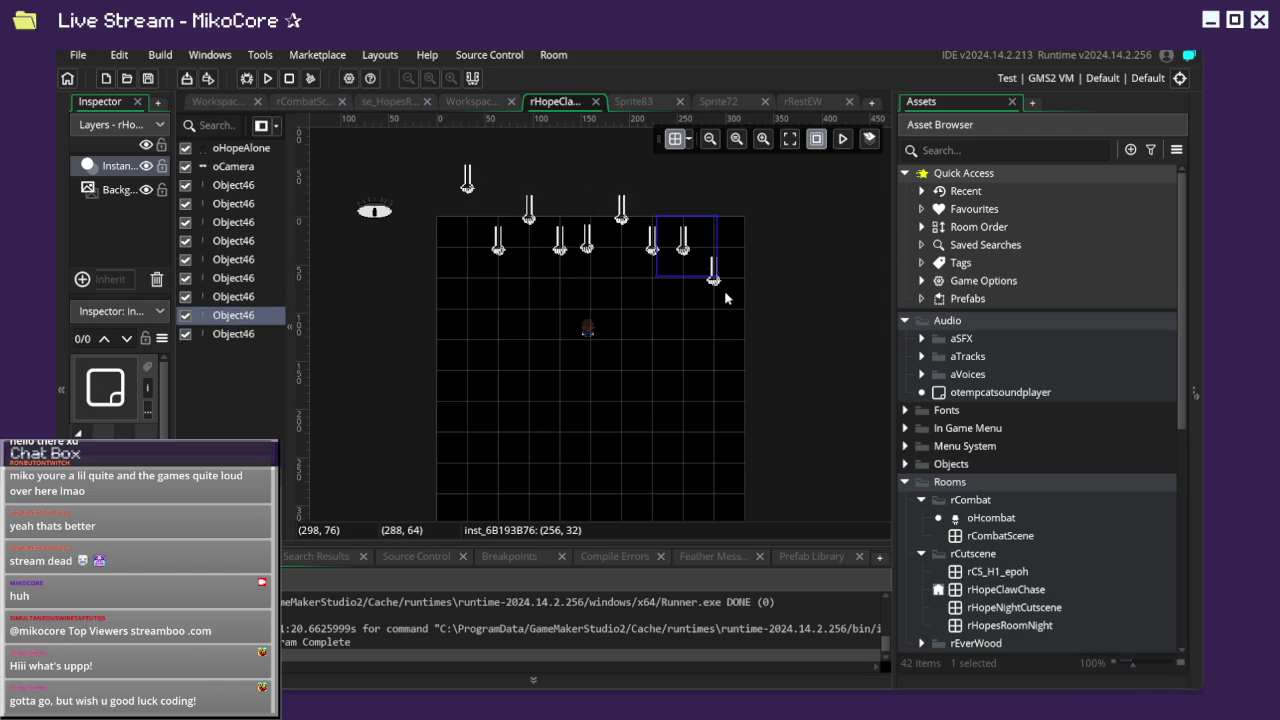
pyautogui.click(725, 298)
pyautogui.moveTo(725, 298); pyautogui.dragTo(725, 238)
pyautogui.click(662, 256)
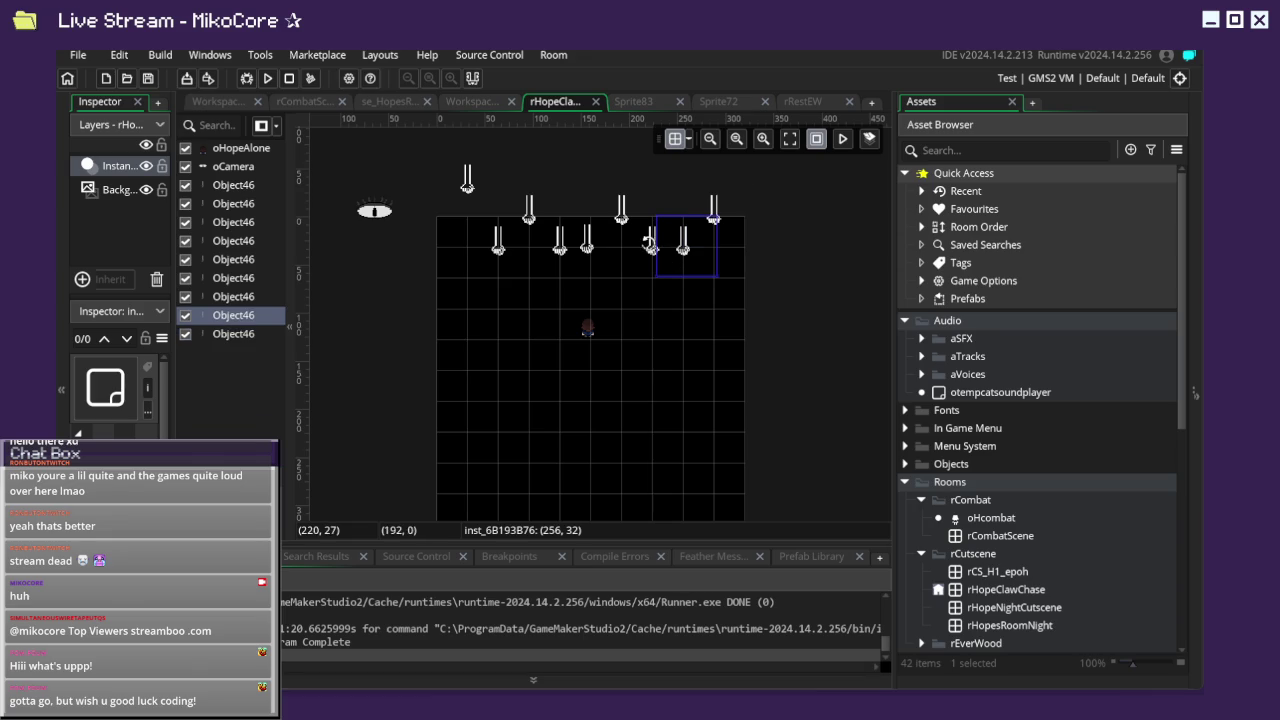
pyautogui.moveTo(650, 250); pyautogui.dragTo(654, 148)
pyautogui.moveTo(567, 245); pyautogui.dragTo(567, 155)
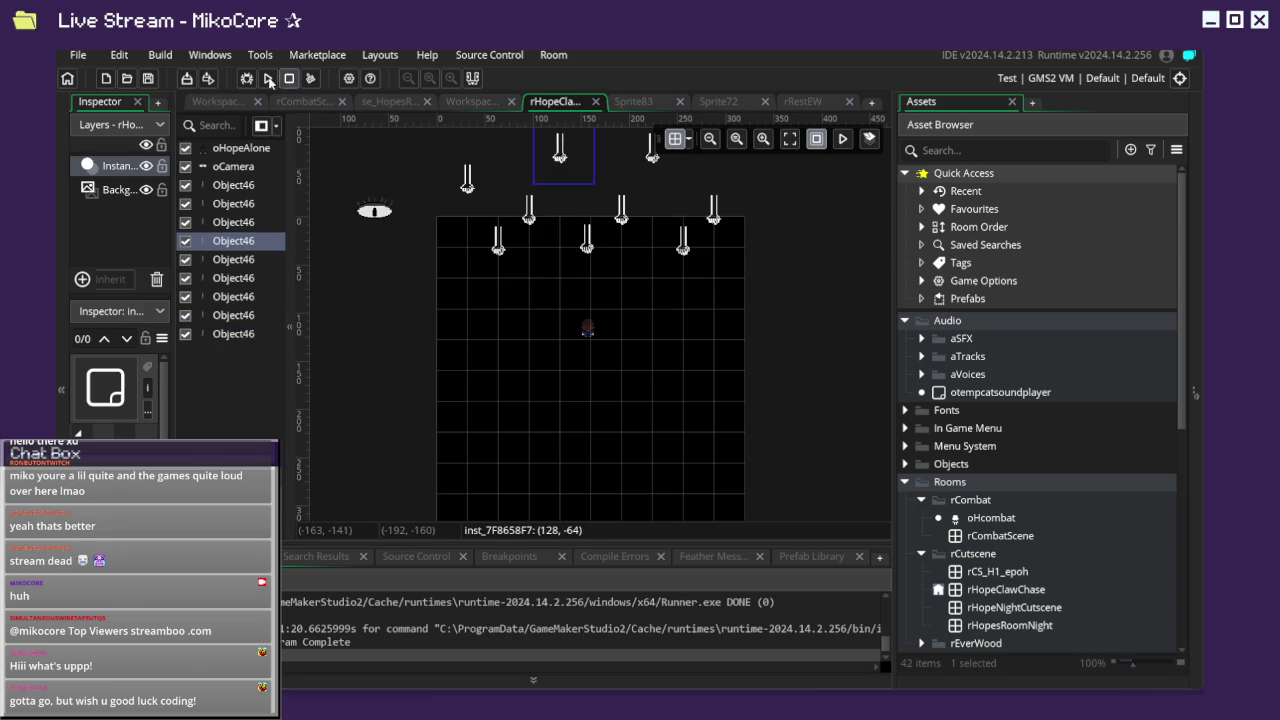
pyautogui.click(267, 78)
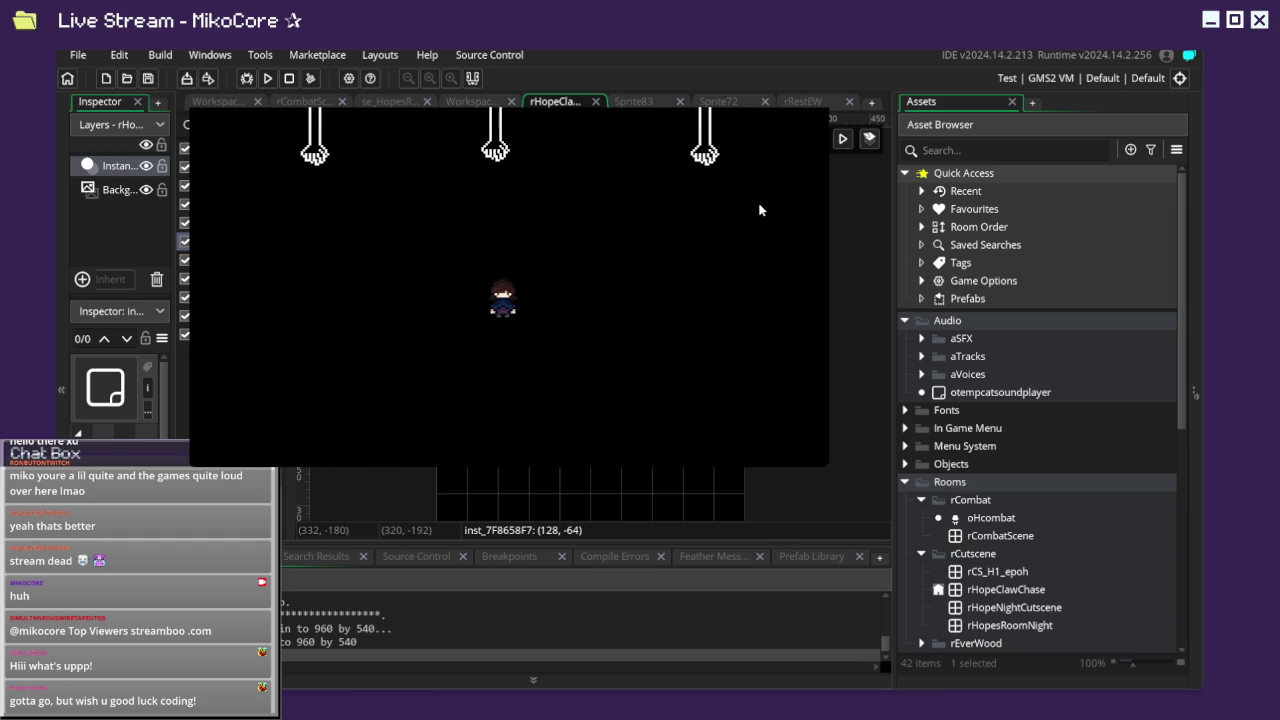
# Walk the player left and right to dodge the staggered claws, then quit the game.
pyautogui.press('Down')
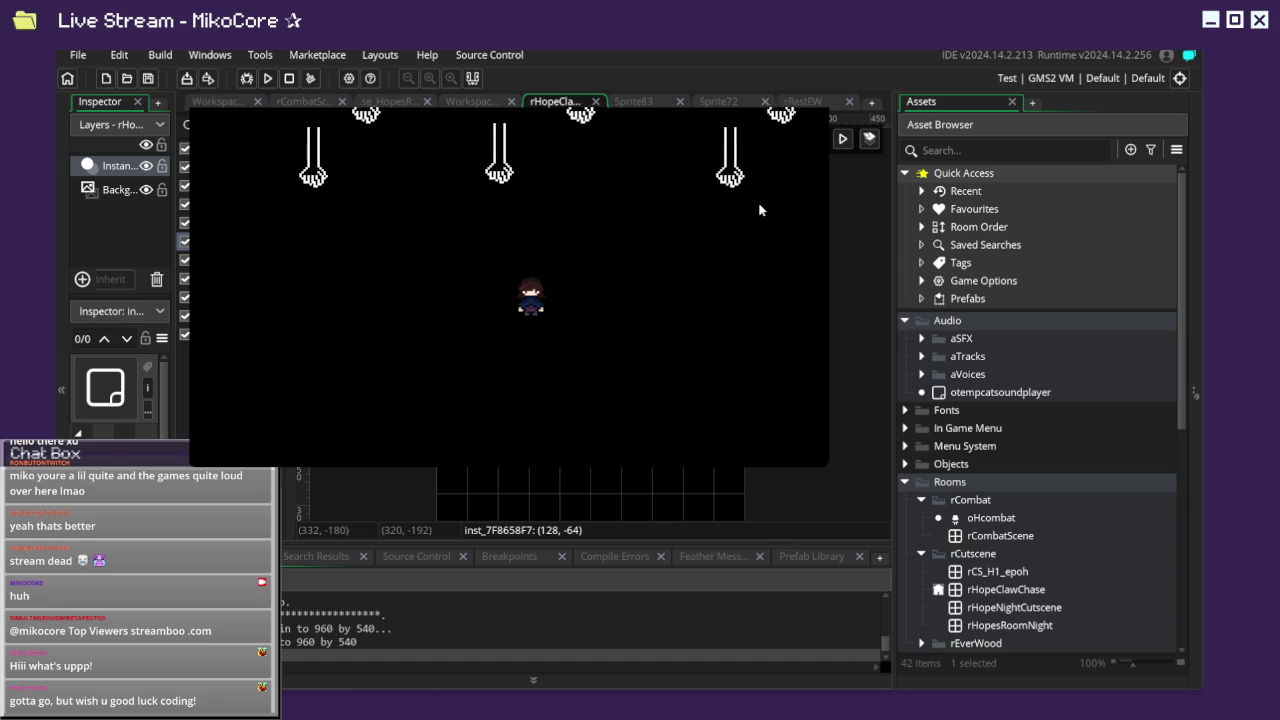
pyautogui.press('Left')
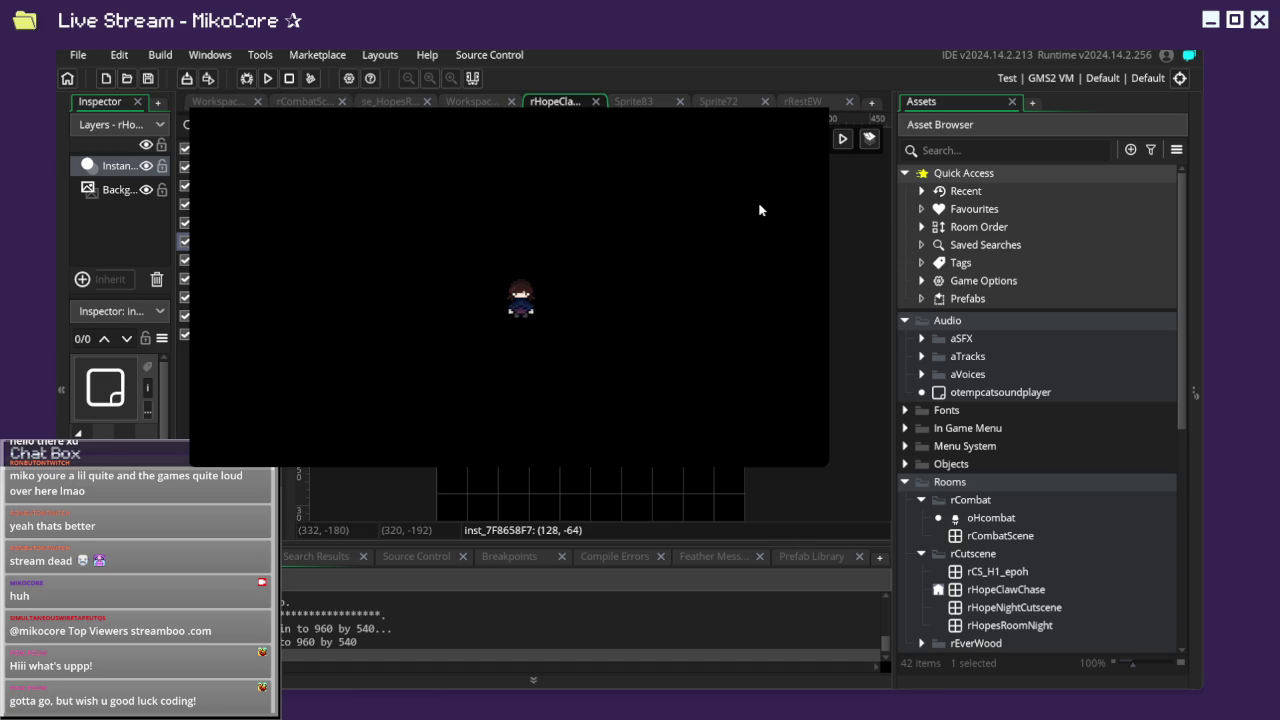
pyautogui.press('Right')
pyautogui.press('Left')
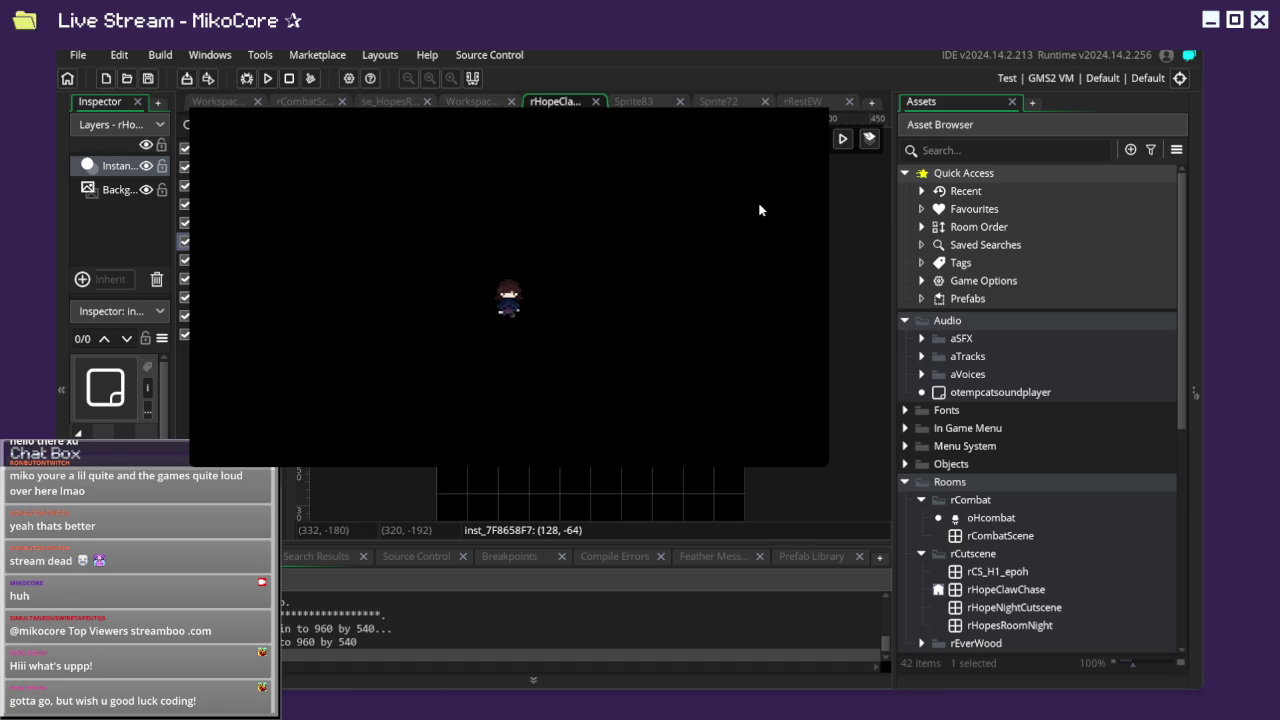
pyautogui.press('Right')
pyautogui.press('Left')
pyautogui.press('Right')
pyautogui.press('Left')
pyautogui.press('Right')
pyautogui.press('Right')
pyautogui.press('Left')
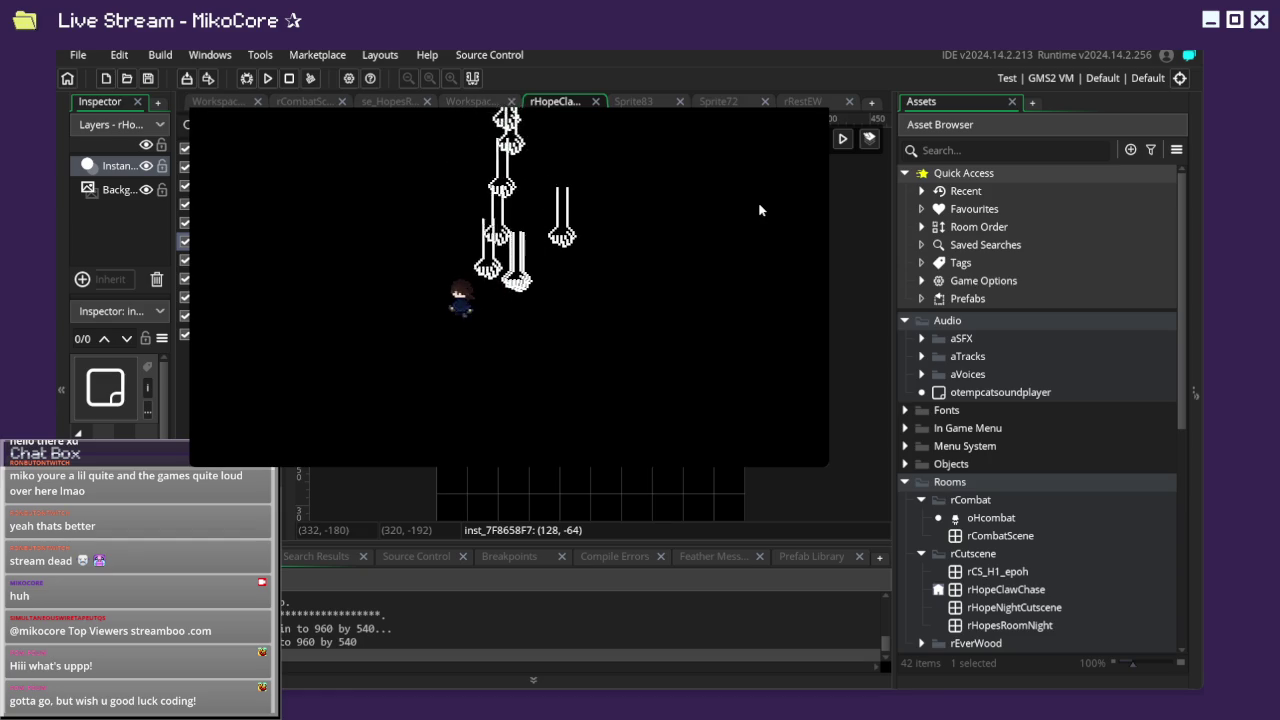
pyautogui.press('Right')
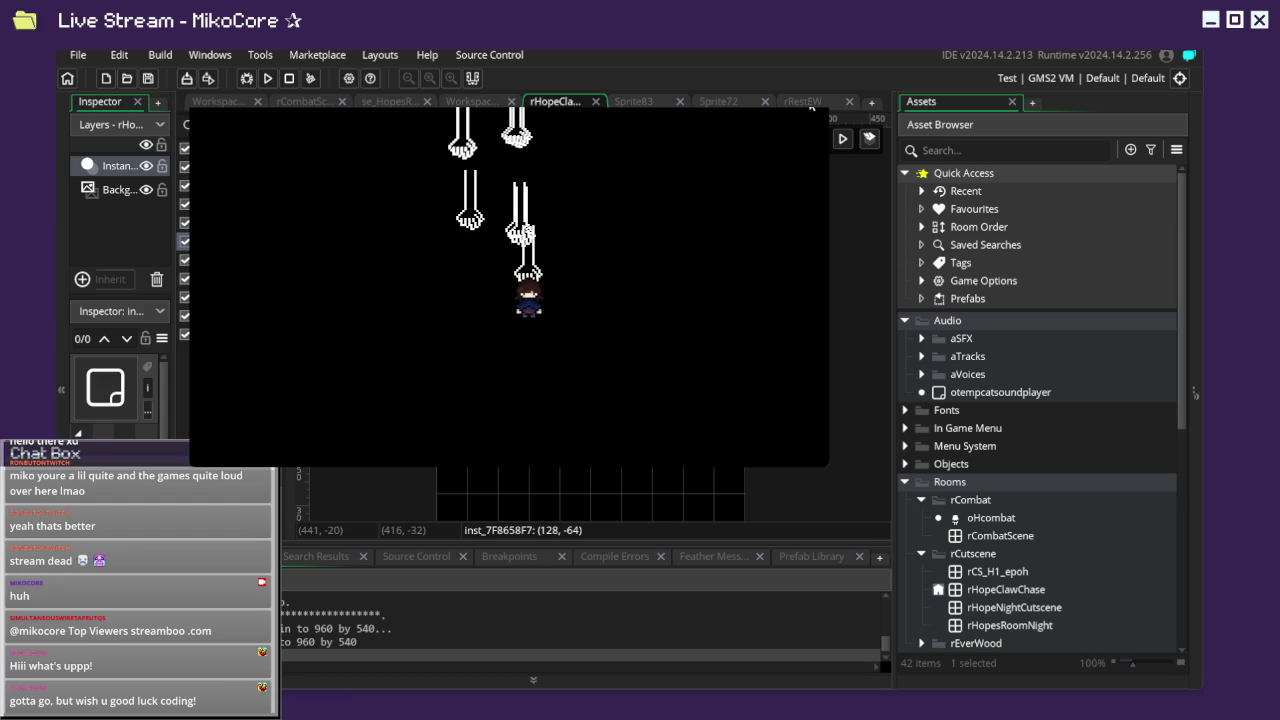
pyautogui.press('Escape')
pyautogui.click(390, 101)
# Cycle through the open editor tabs and bring up the workspace context menu.
pyautogui.click(305, 101)
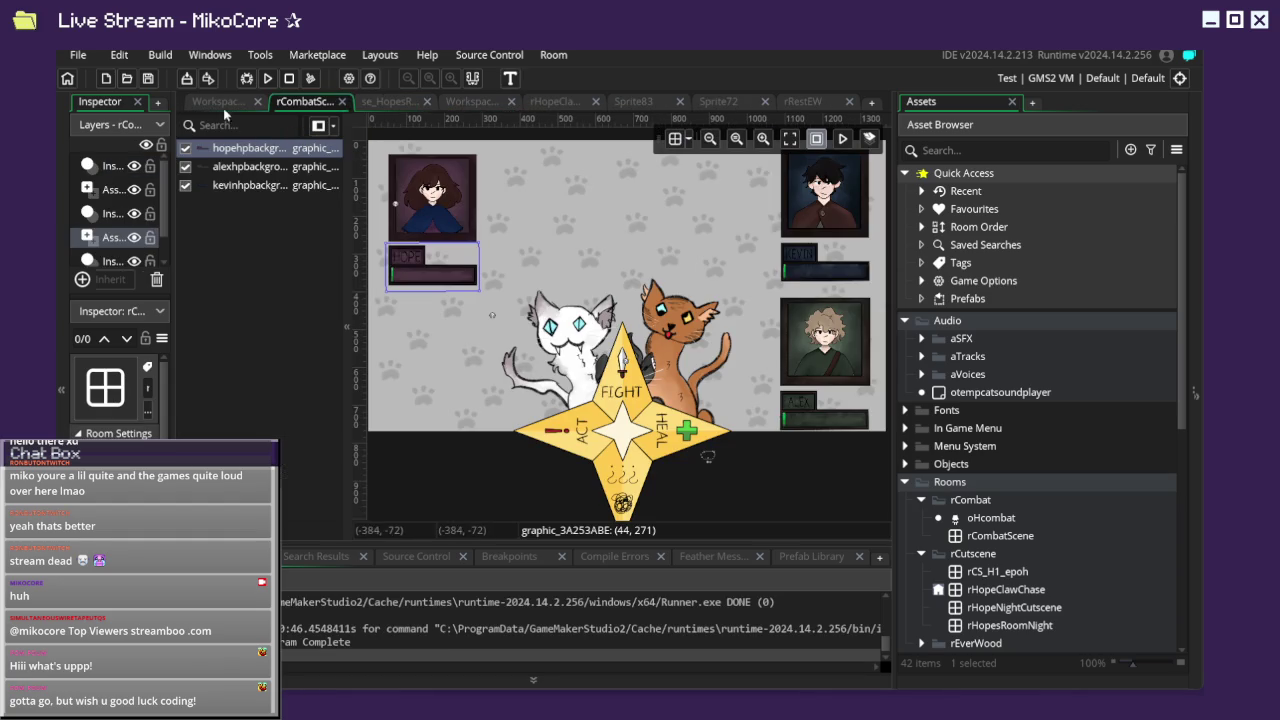
pyautogui.click(478, 101)
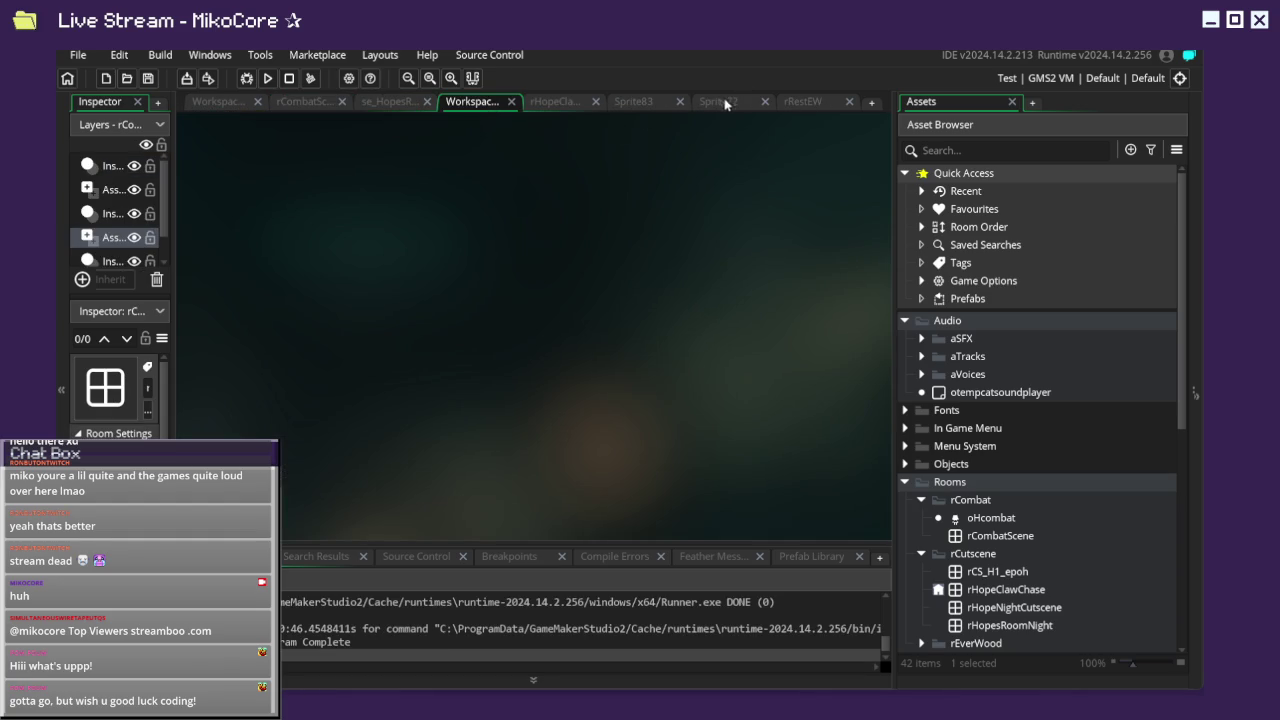
pyautogui.rightClick(575, 323)
pyautogui.click(529, 299)
pyautogui.rightClick(640, 306)
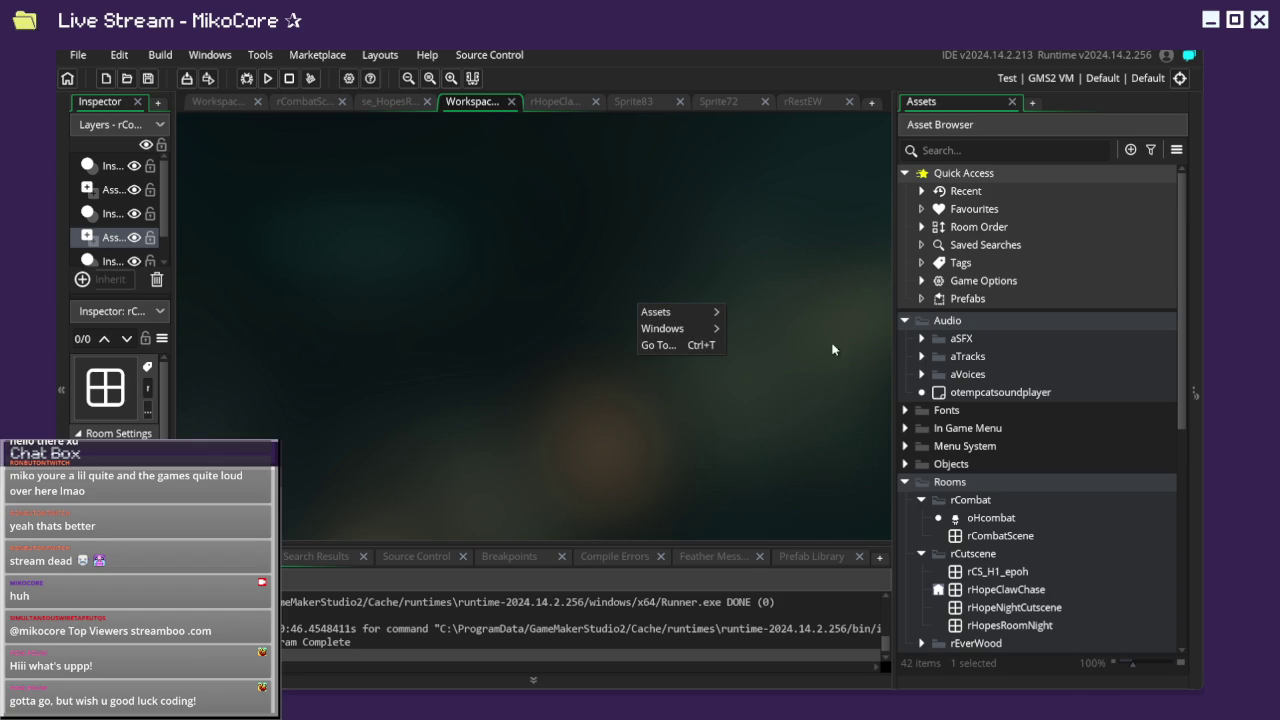
pyautogui.scroll(-4, 1000, 510)
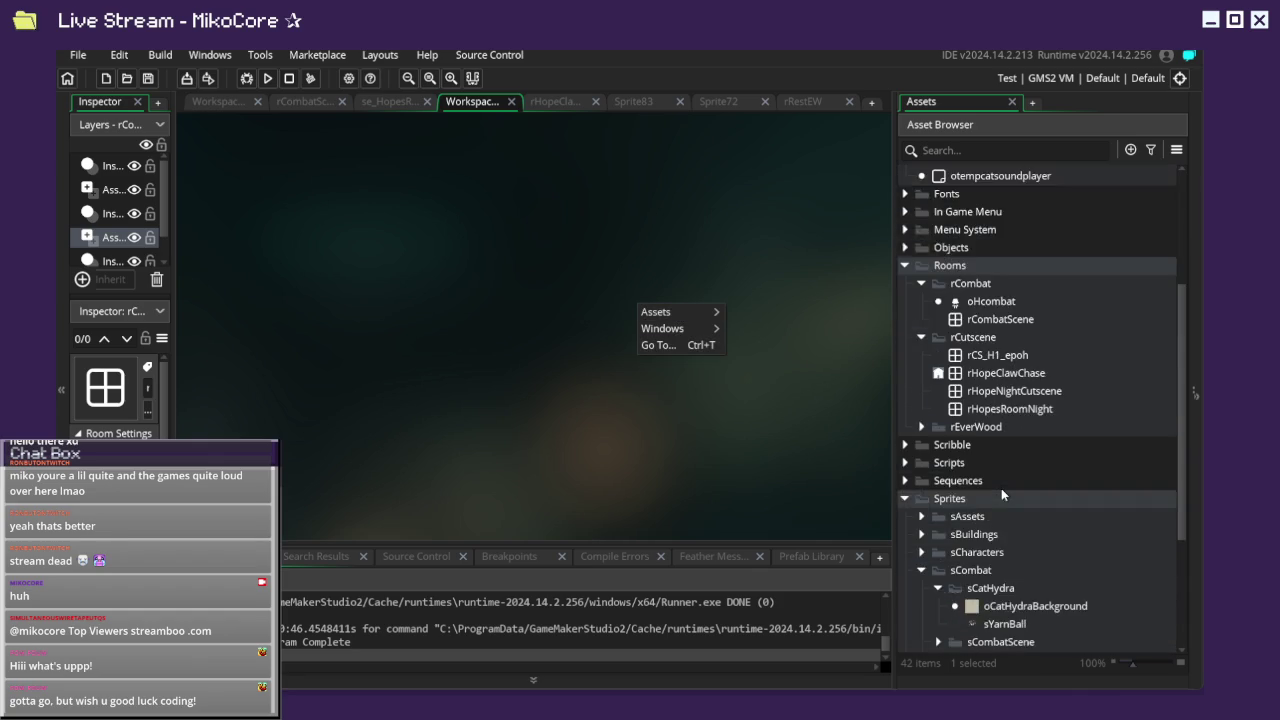
pyautogui.scroll(-5, 1001, 488)
pyautogui.scroll(2, 995, 380)
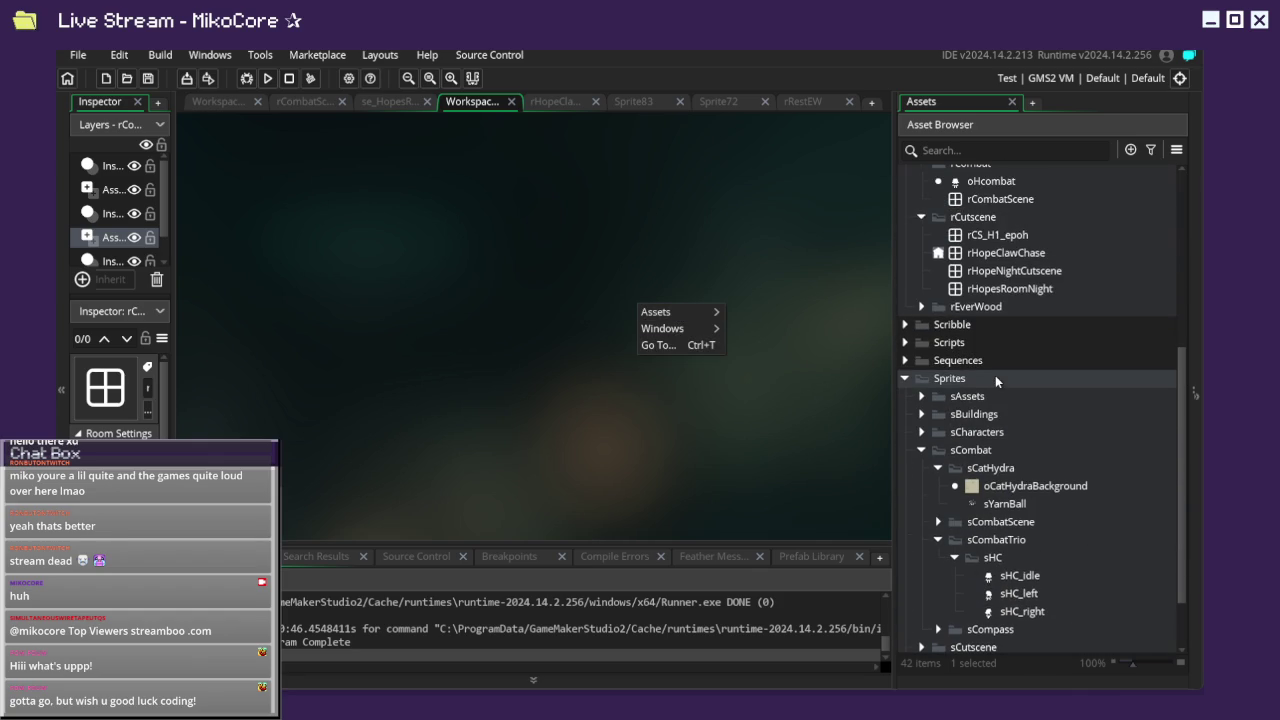
pyautogui.scroll(-2, 998, 390)
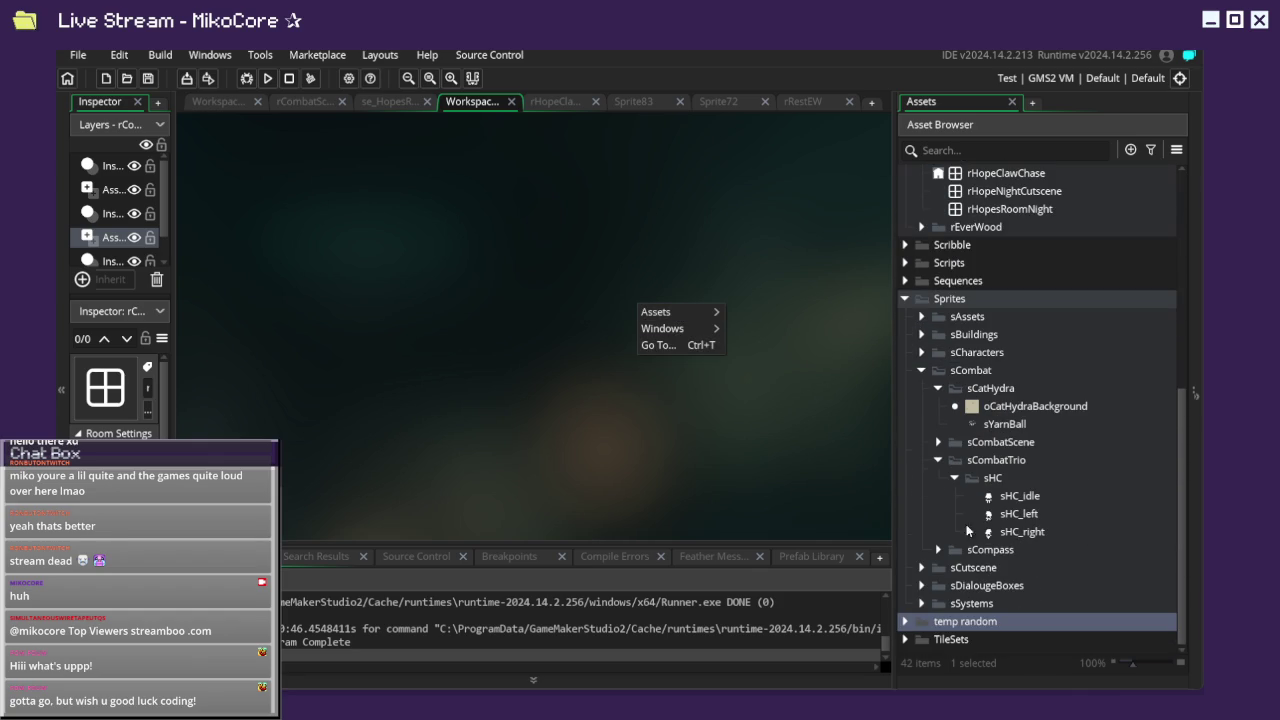
pyautogui.scroll(1, 950, 560)
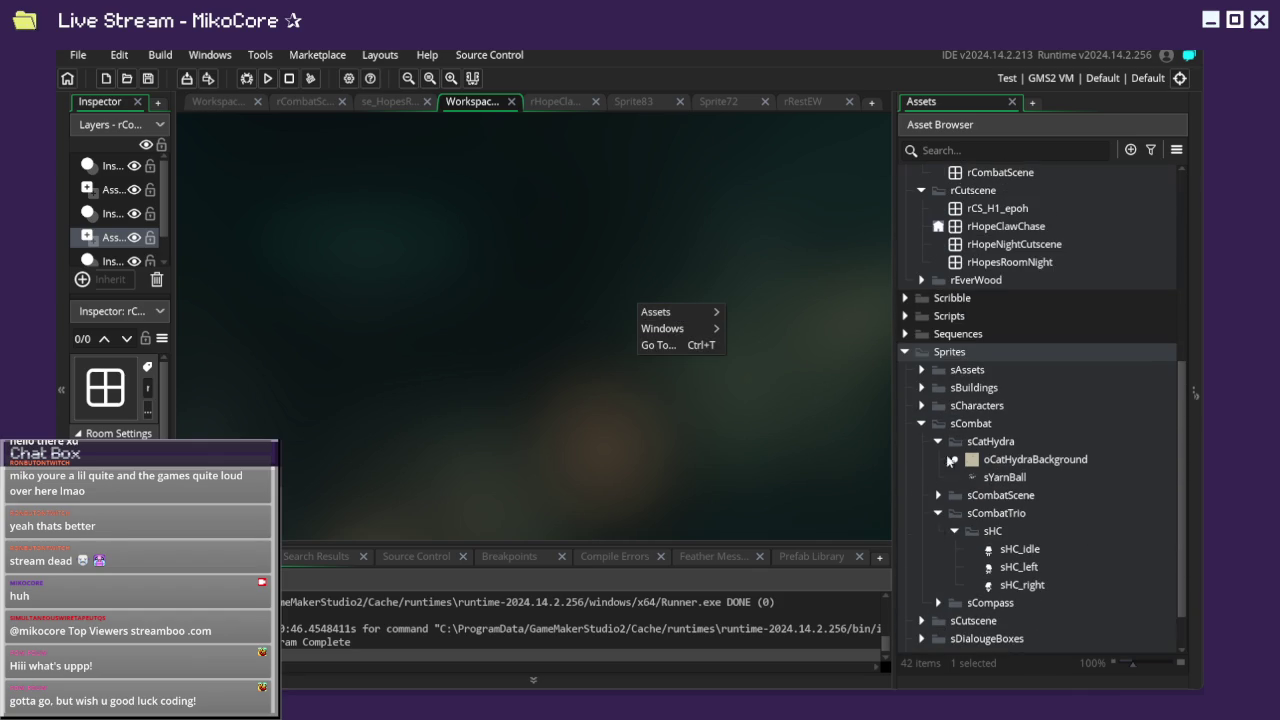
# Collapse the Sprites, Rooms and Audio folders in the Asset Browser.
pyautogui.click(904, 352)
pyautogui.click(904, 370)
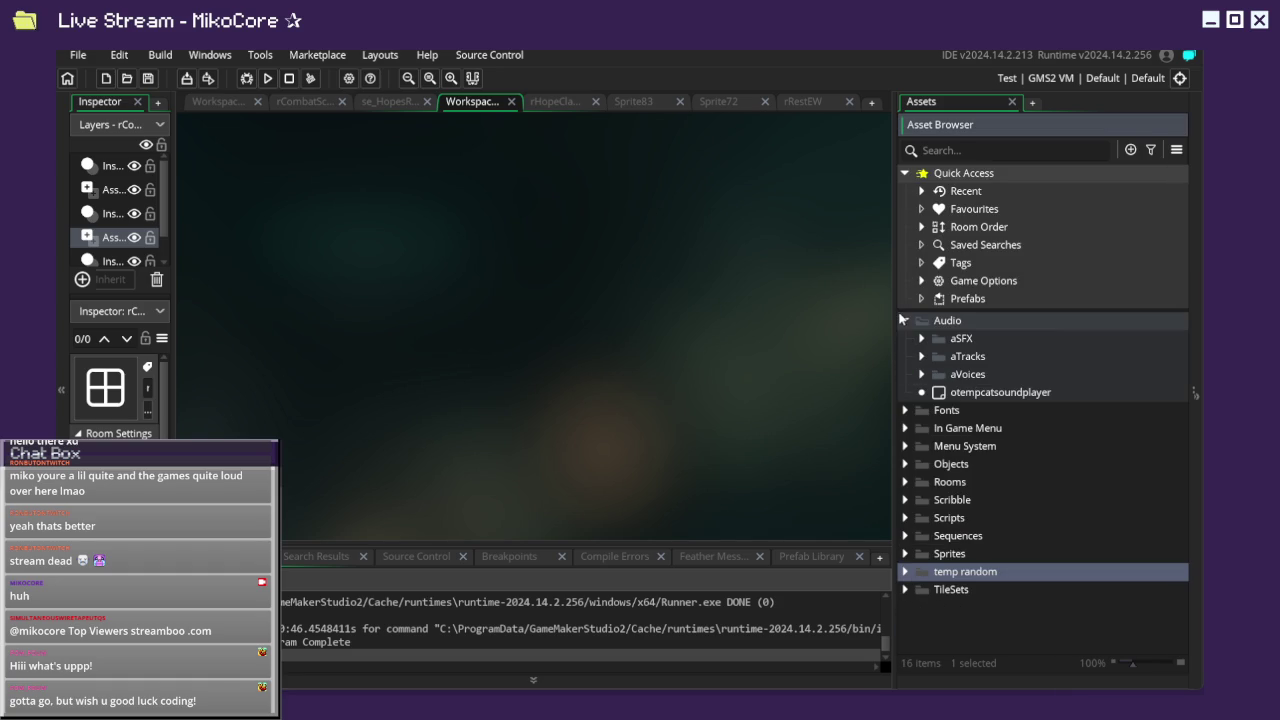
pyautogui.click(903, 320)
pyautogui.click(905, 326)
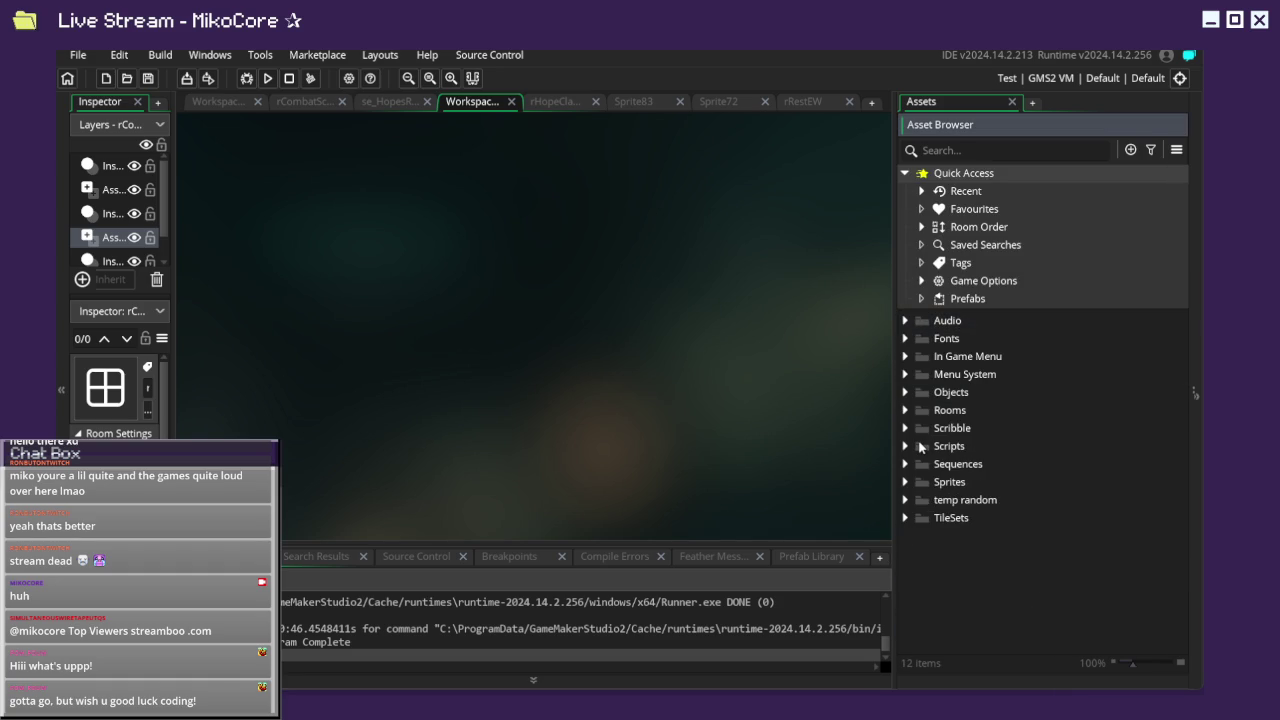
pyautogui.click(921, 338)
pyautogui.click(922, 356)
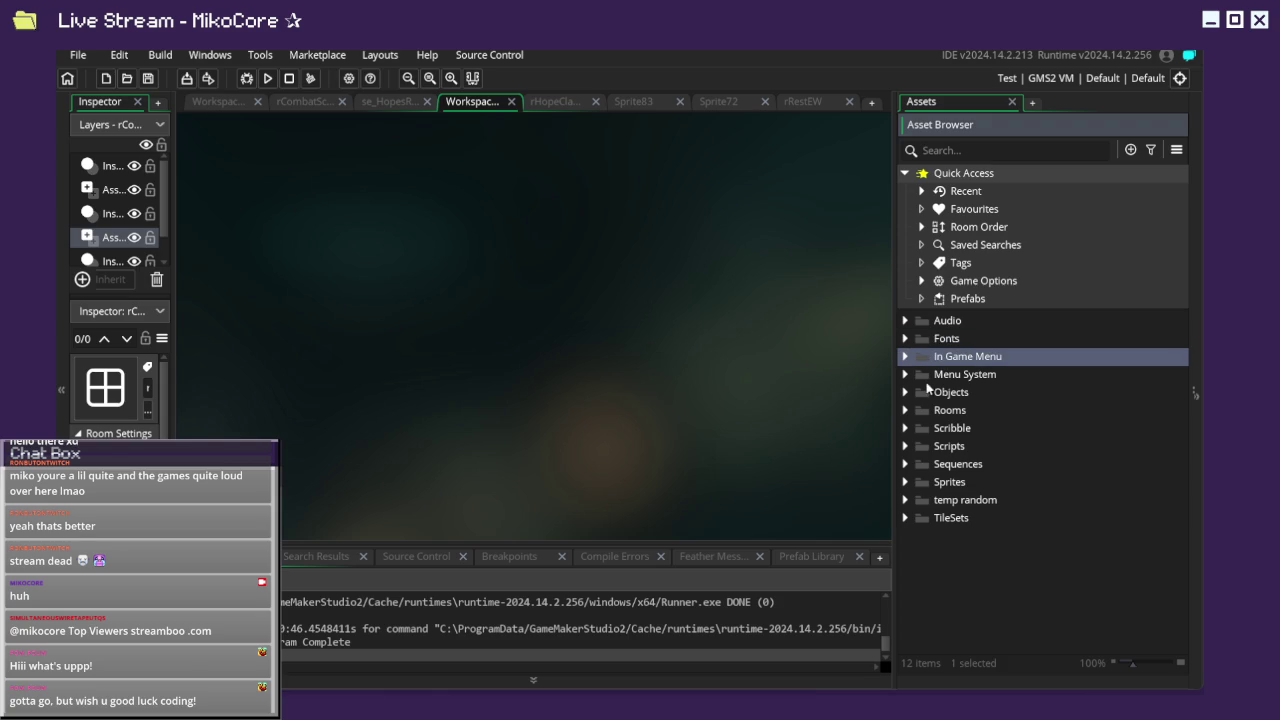
# Expand Objects and peek into the oSystems, oCombat and oCutscene subfolders.
pyautogui.click(906, 392)
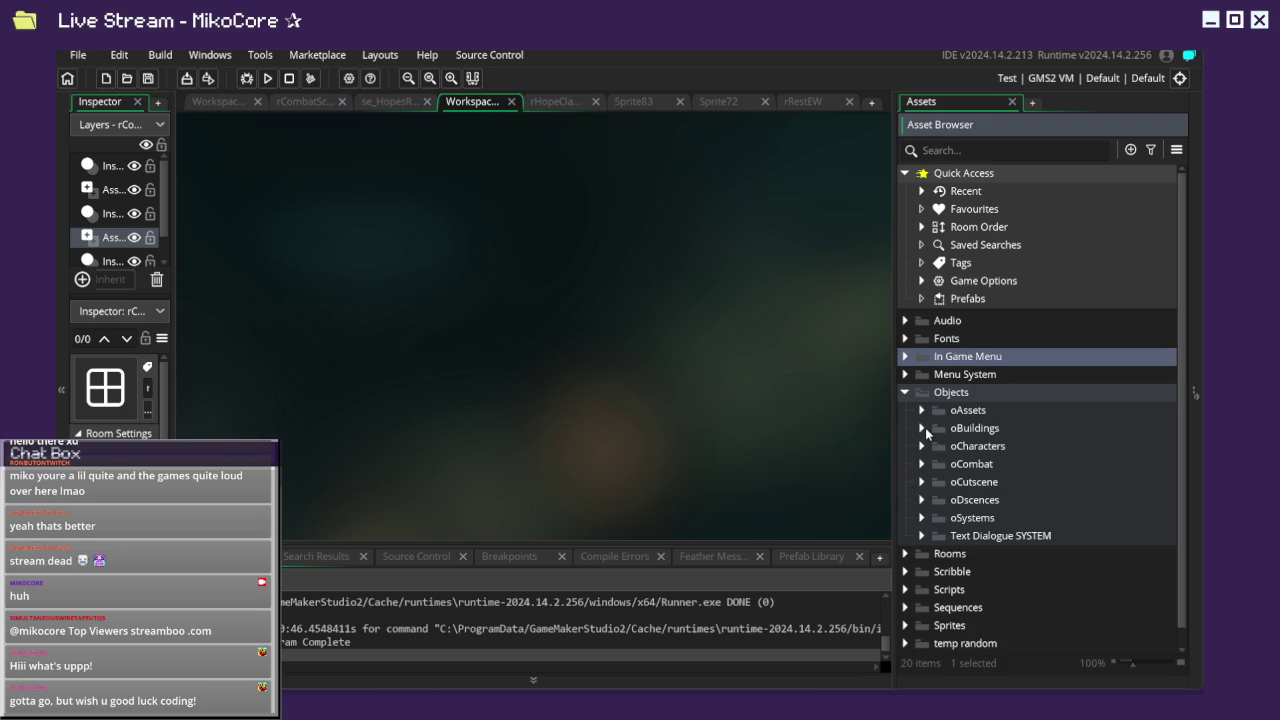
pyautogui.click(925, 520)
pyautogui.click(925, 520)
pyautogui.click(924, 463)
pyautogui.click(926, 462)
pyautogui.click(922, 483)
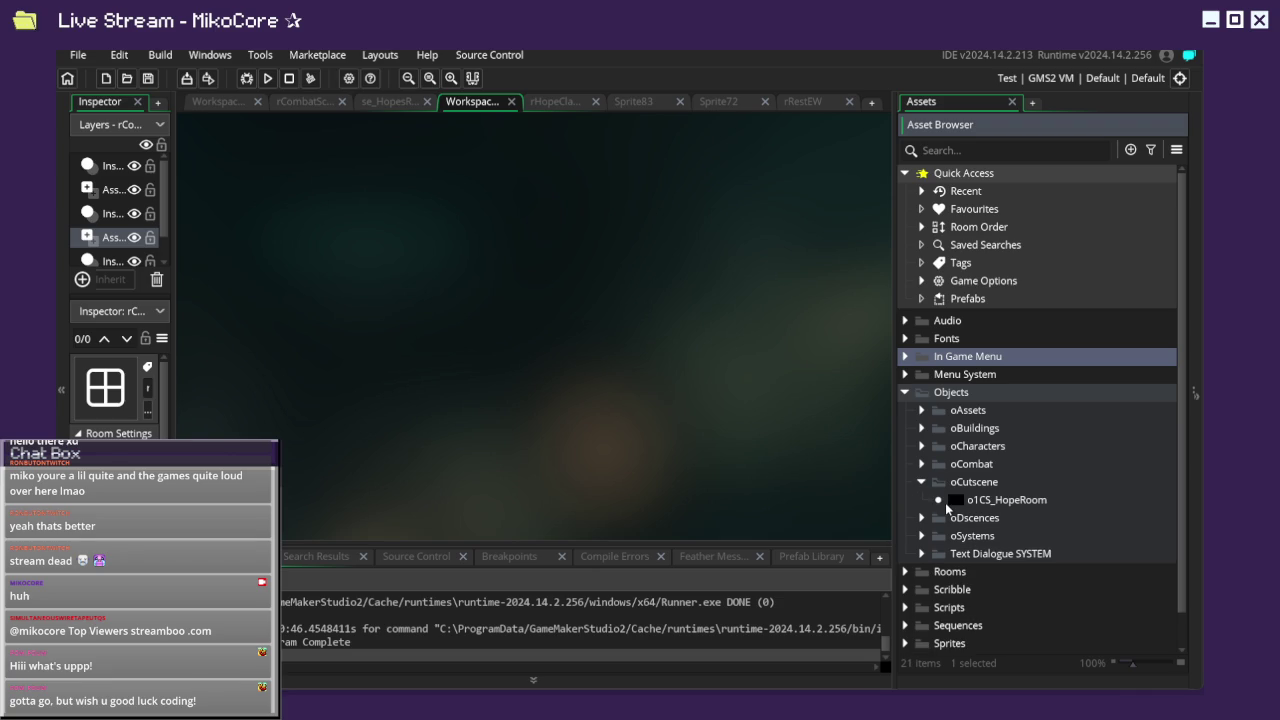
pyautogui.click(924, 486)
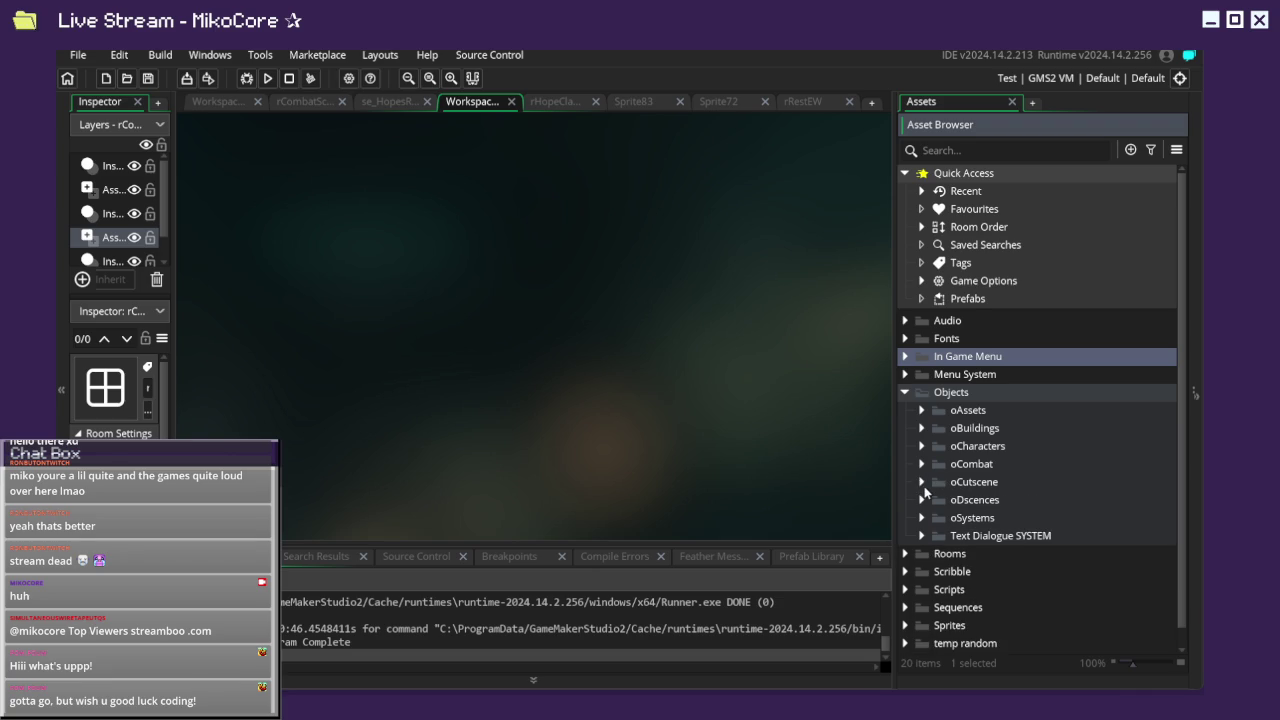
# Expand Rooms and open the rHopeClawChase room.
pyautogui.scroll(-1, 924, 486)
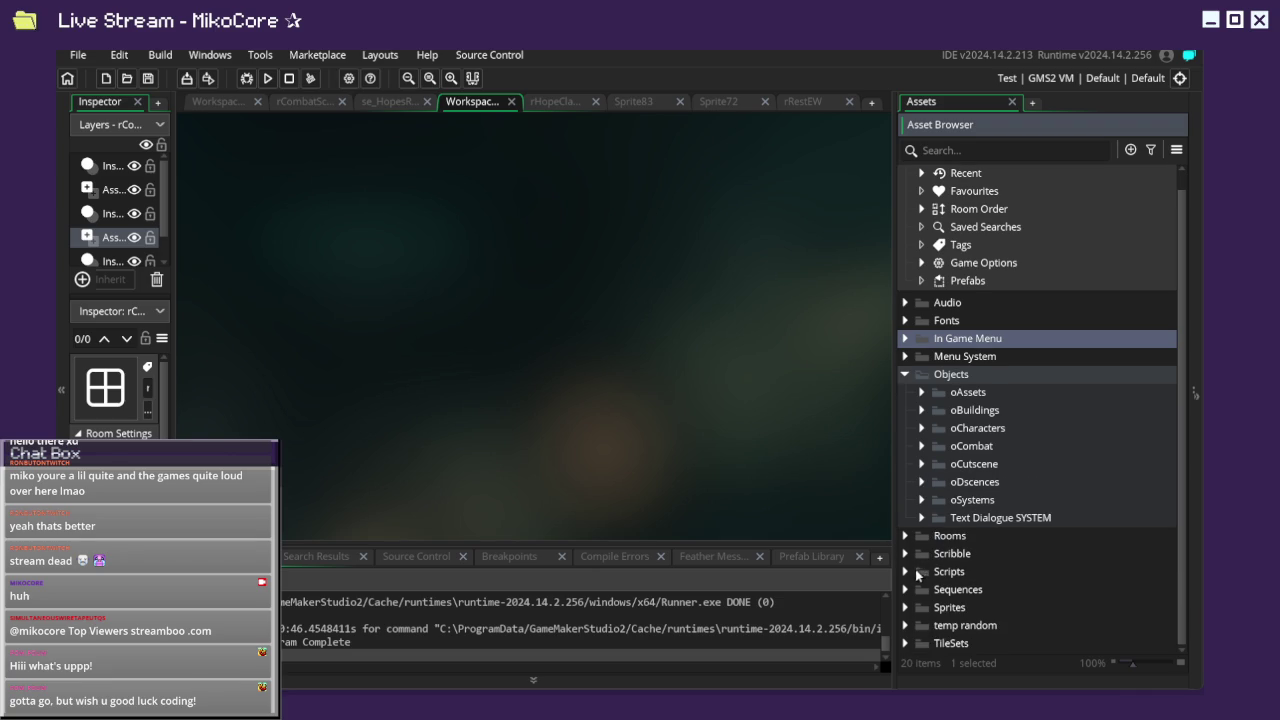
pyautogui.click(905, 535)
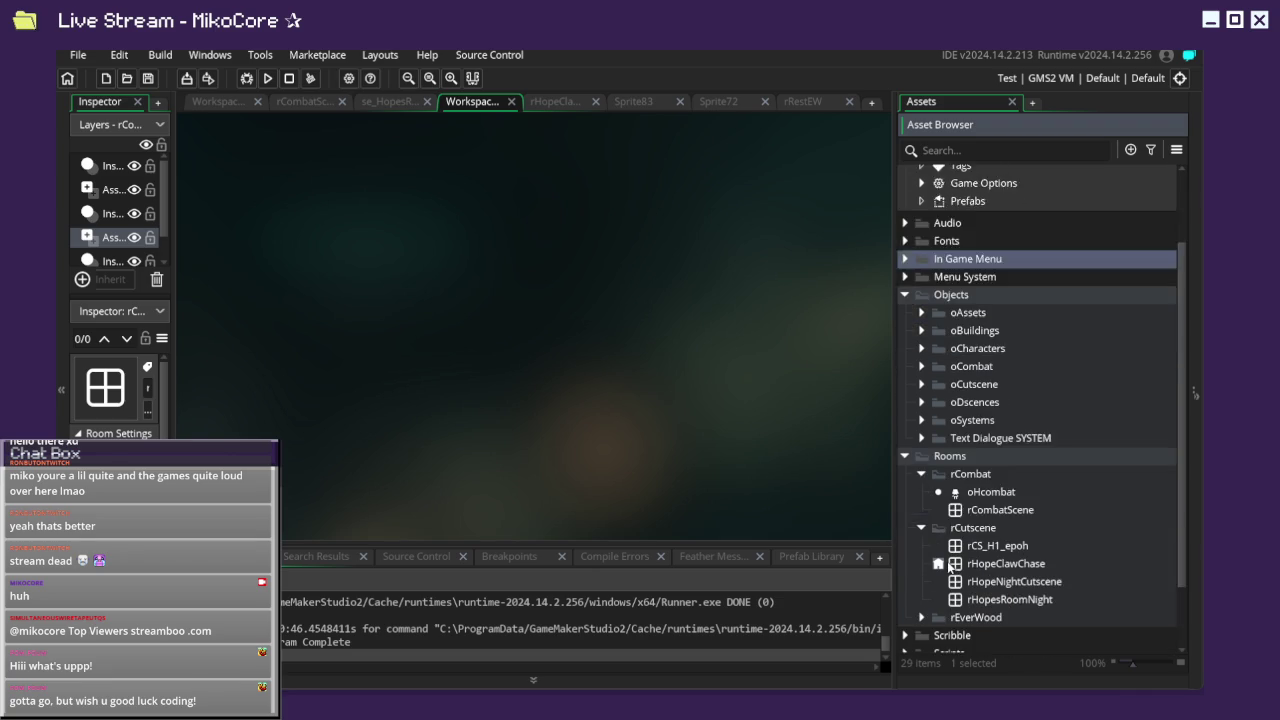
pyautogui.scroll(-3, 940, 520)
pyautogui.doubleClick(955, 506)
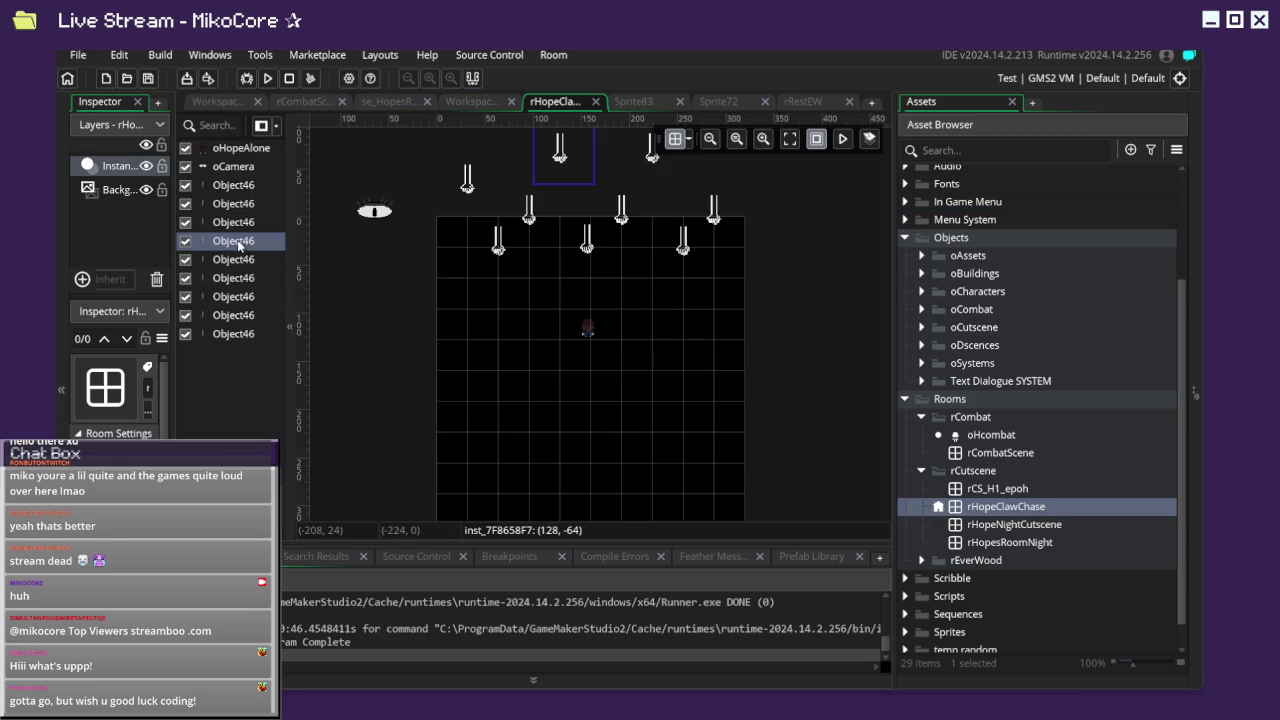
# Search for 'object46' and drag Object46 to the root of the Objects folder.
pyautogui.rightClick(238, 242)
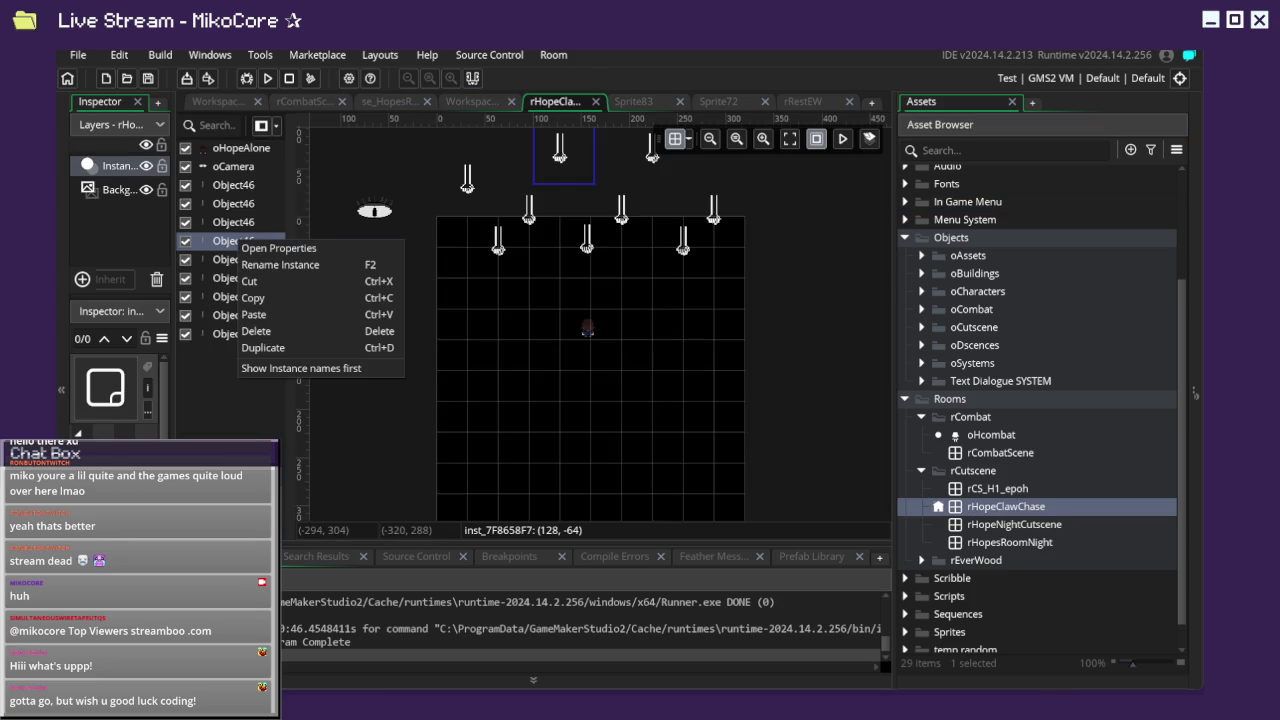
pyautogui.press('Escape')
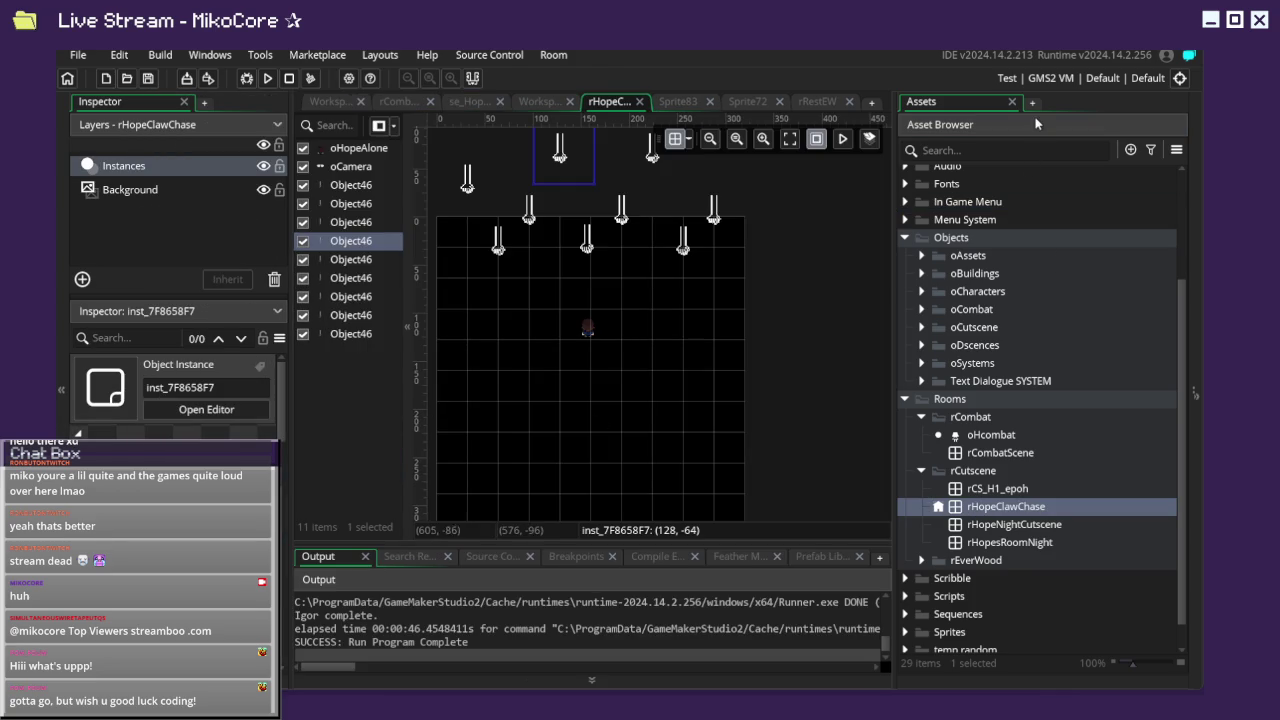
pyautogui.click(1028, 160)
pyautogui.write('object')
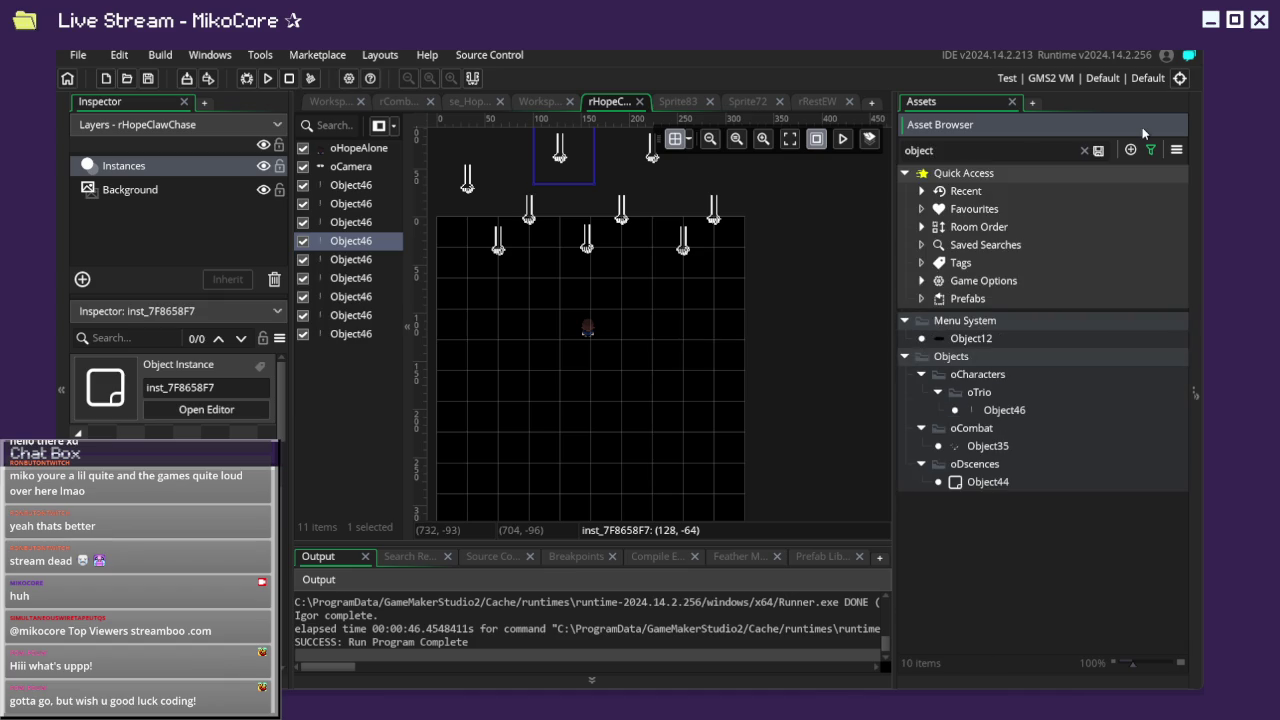
pyautogui.write('46')
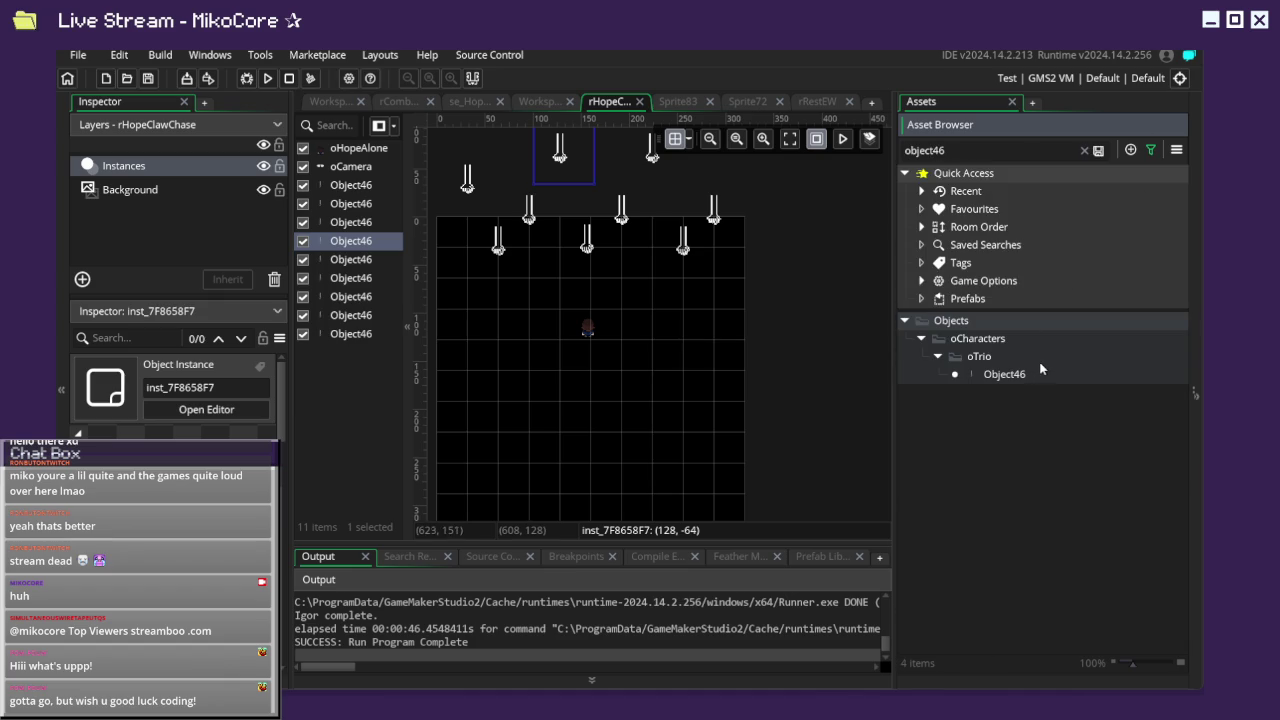
pyautogui.click(1047, 374)
pyautogui.moveTo(1047, 373); pyautogui.dragTo(975, 322)
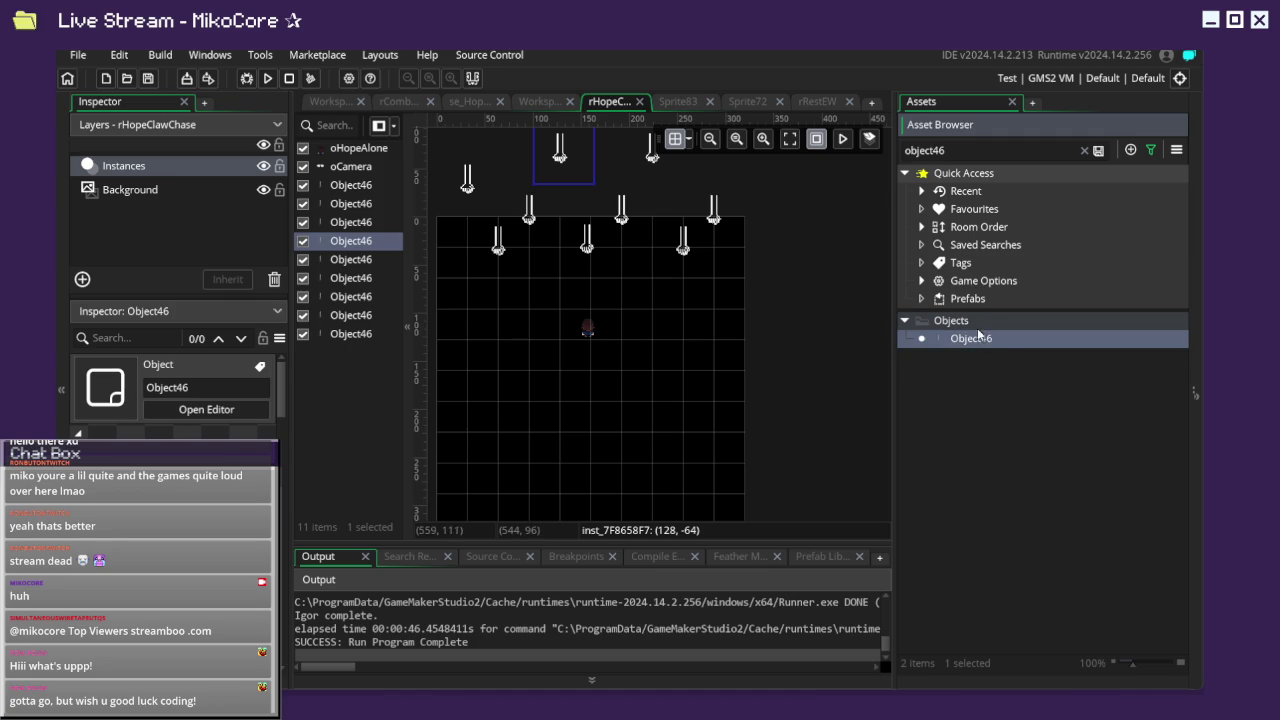
pyautogui.click(1085, 150)
pyautogui.scroll(-3, 1102, 515)
pyautogui.rightClick(992, 353)
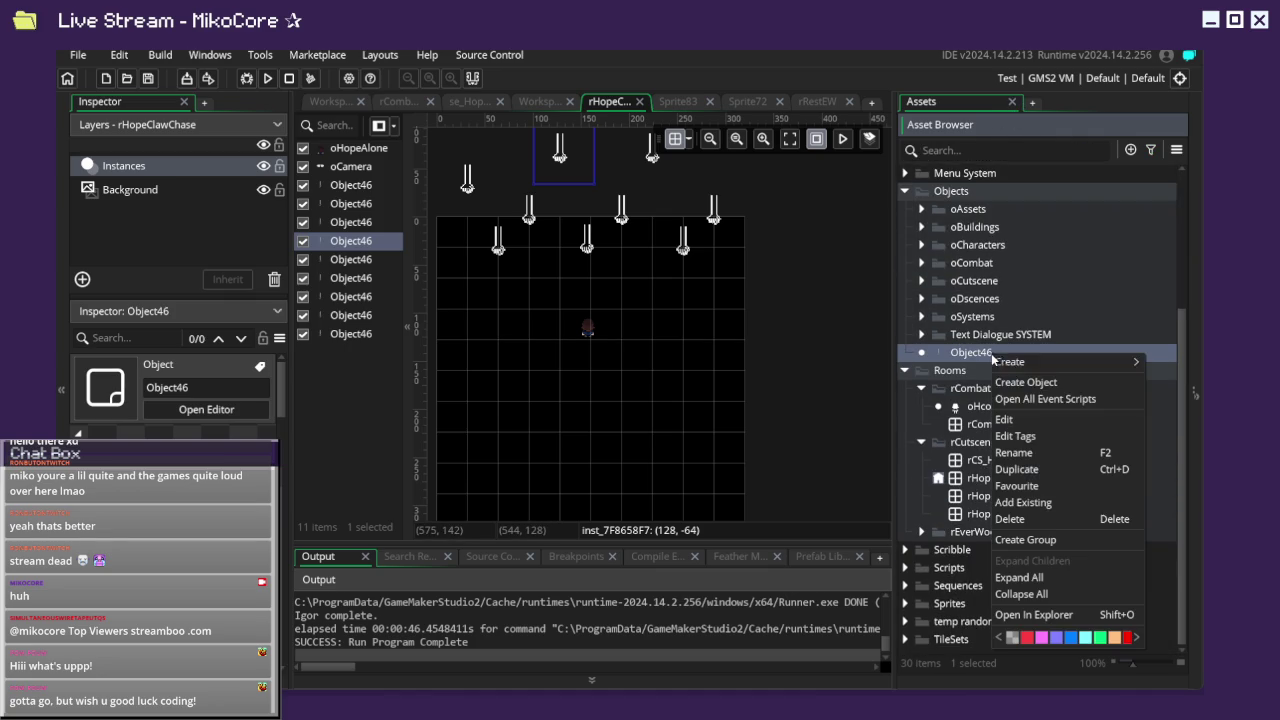
# Rename Object46 to oRobert, then click the room canvas to refresh the instance list.
pyautogui.click(1040, 452)
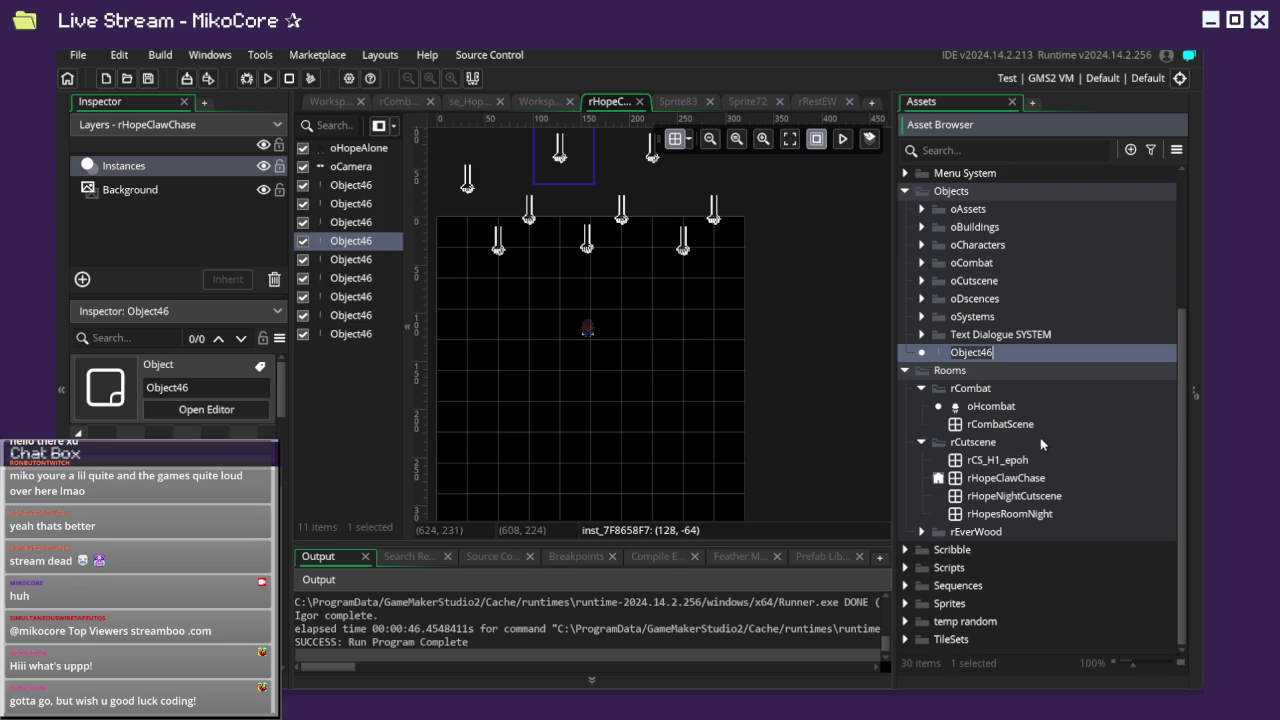
pyautogui.write('oRobert')
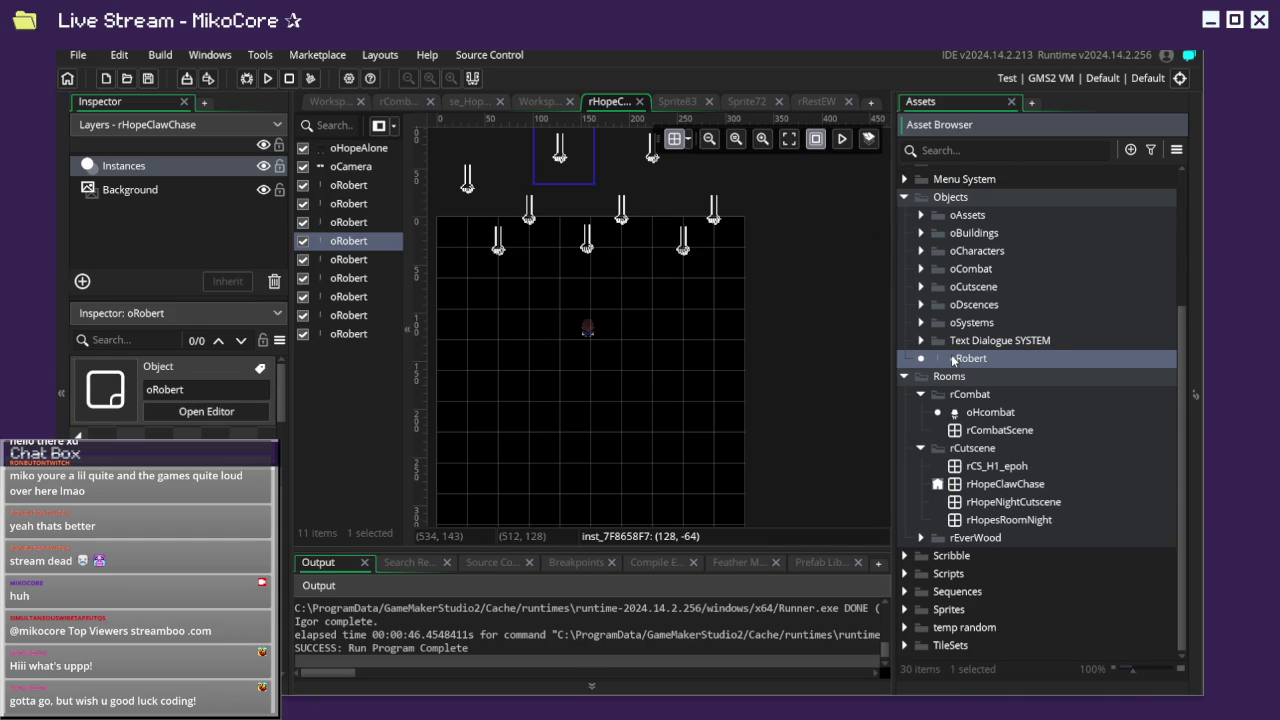
pyautogui.scroll(1, 959, 355)
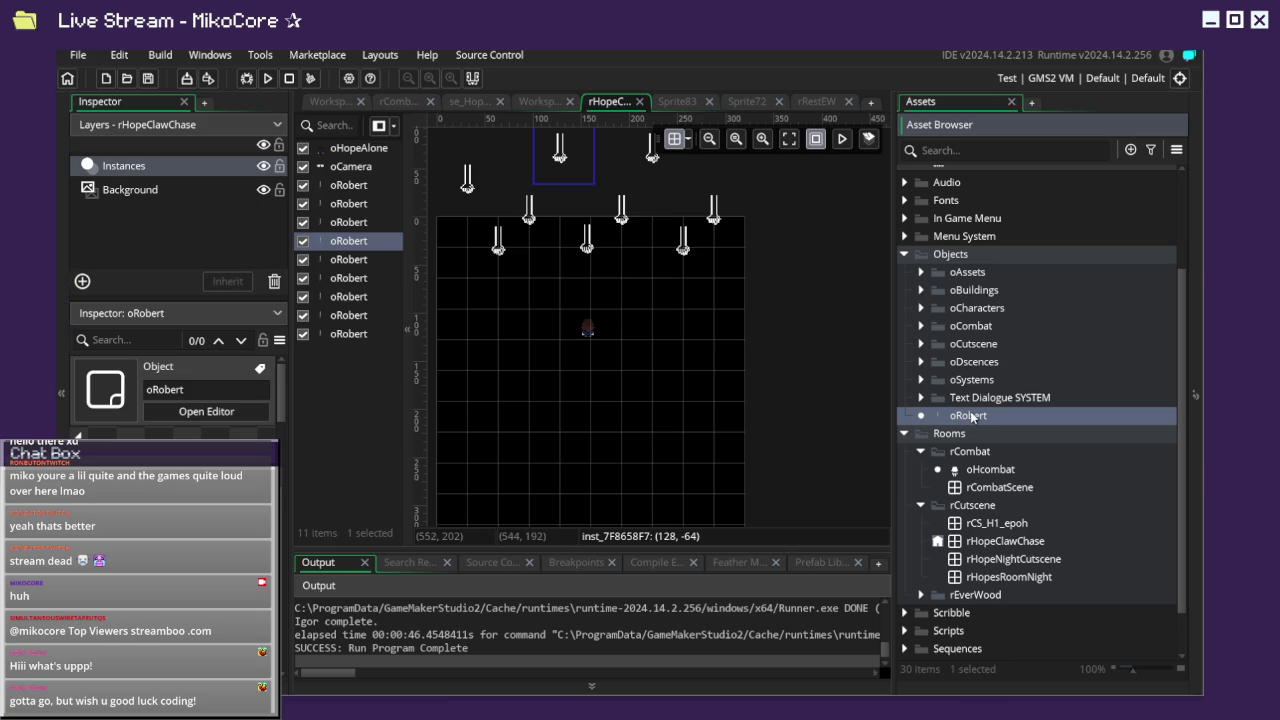
pyautogui.scroll(1, 971, 416)
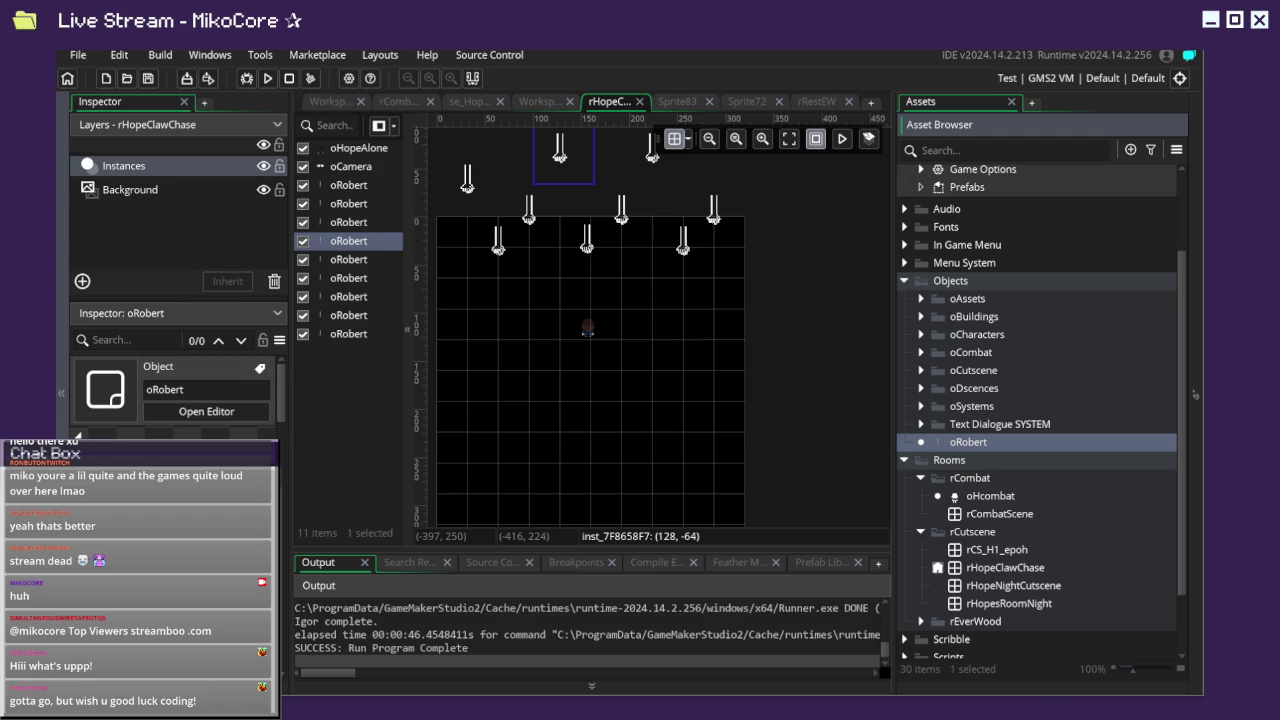
pyautogui.click(839, 437)
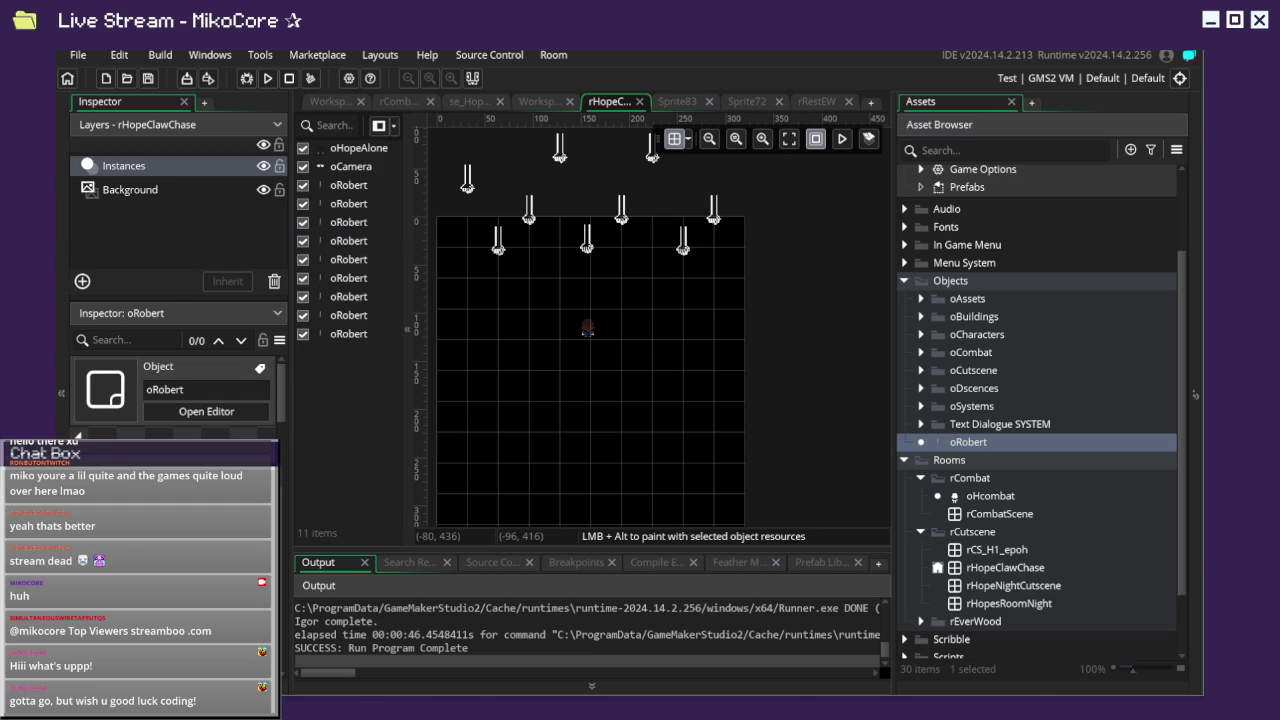